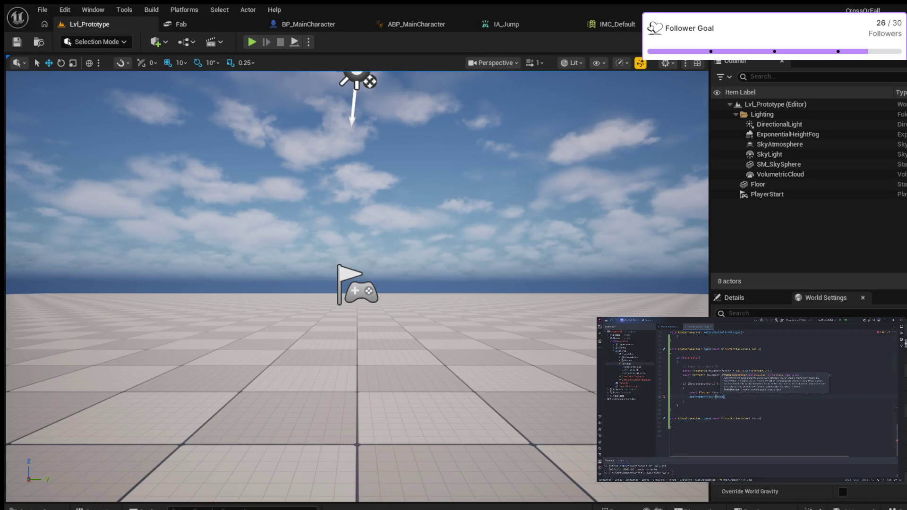
Finish the sideways AddMovementInput line and open an if (MovementVector.Y != 0.0) block.
type("mentRight")
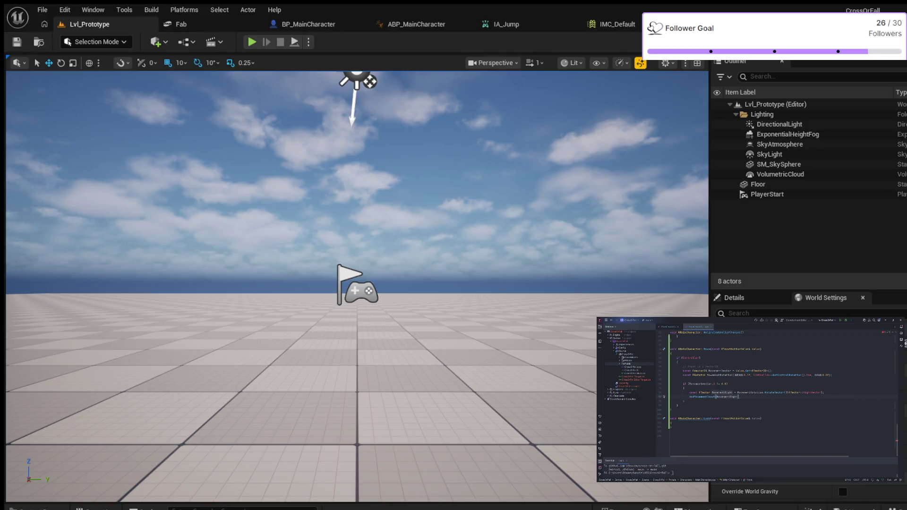
type(", Move")
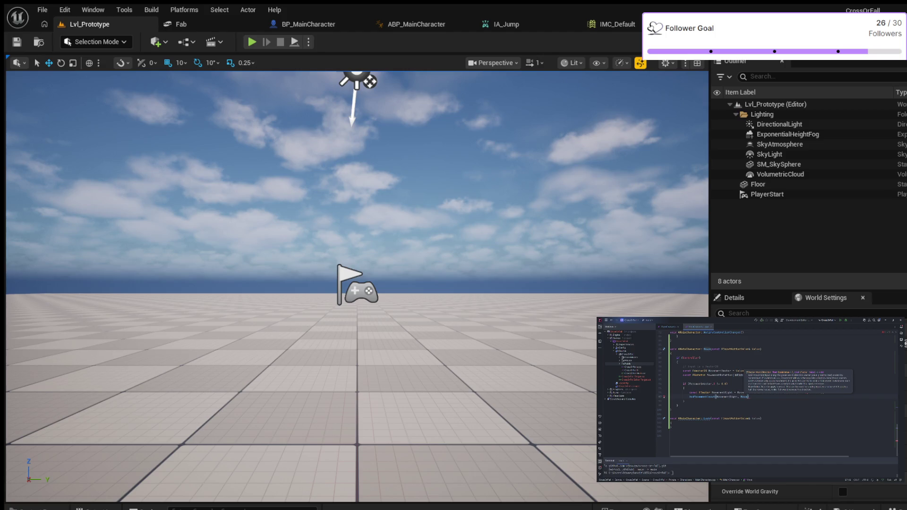
type("mentVector")
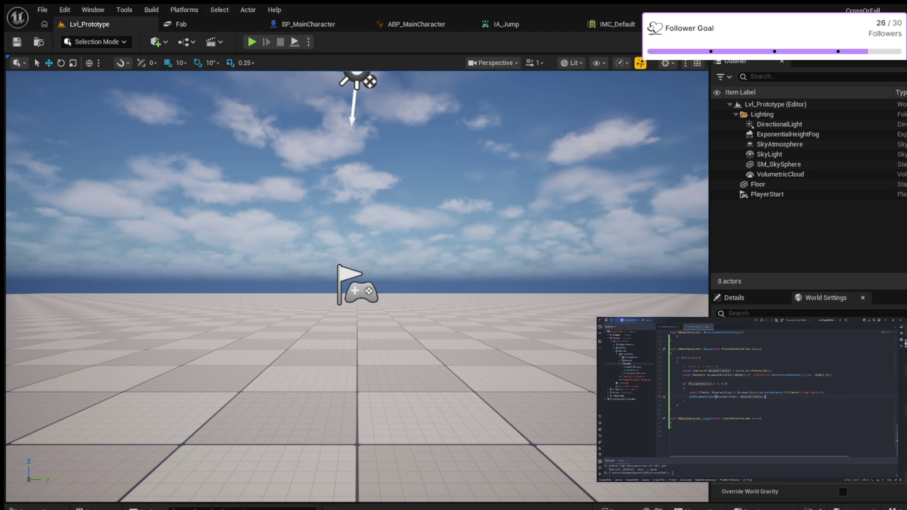
type(".X")
key("Return")
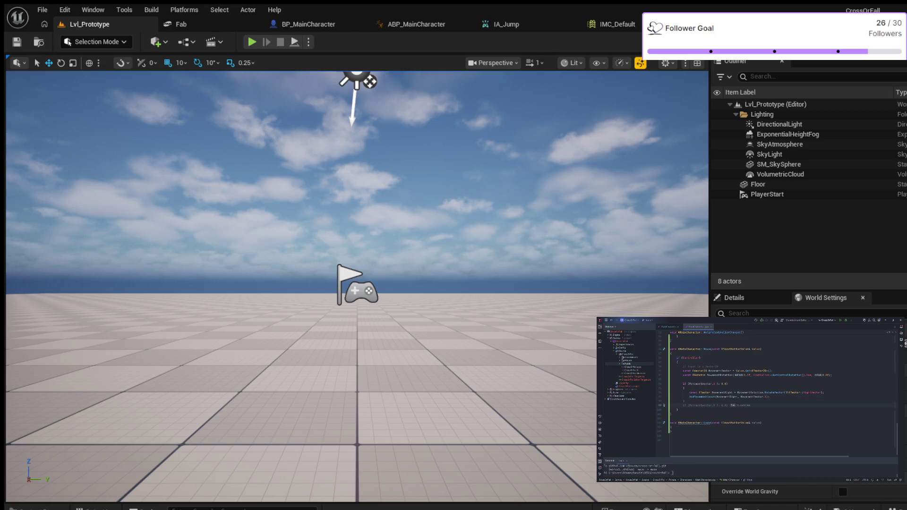
key("Tab")
type("{")
key("Return")
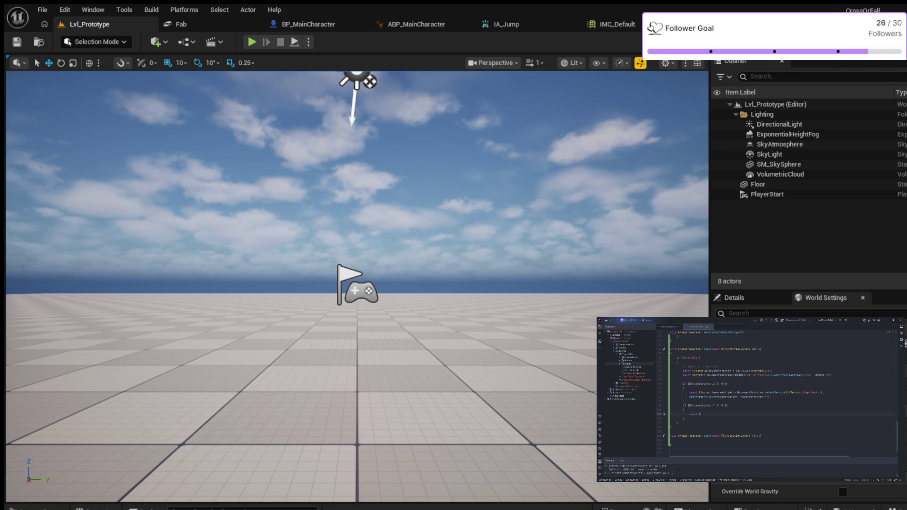
Compute MovementForward and call AddMovementInput(MovementForward, MovementVector.Y) inside the block.
type("ect")
type("Forw")
key("Tab")
key("Return")
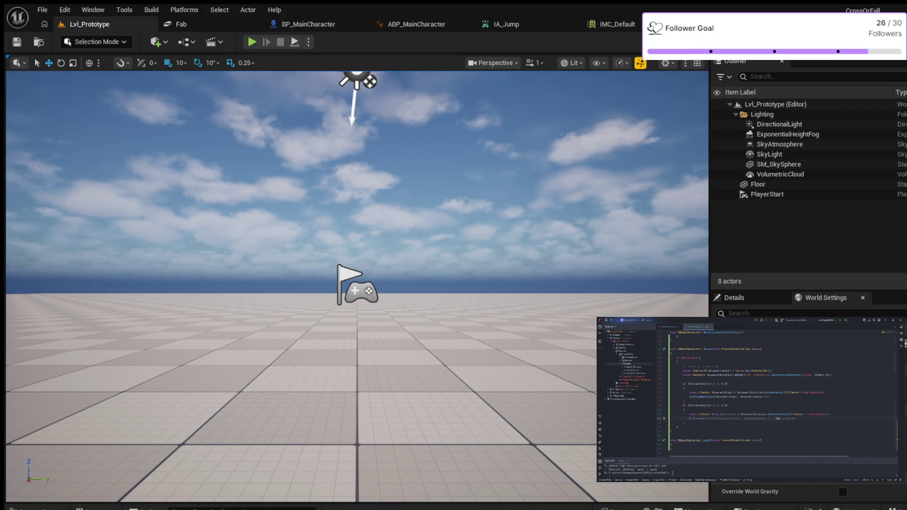
key("Tab")
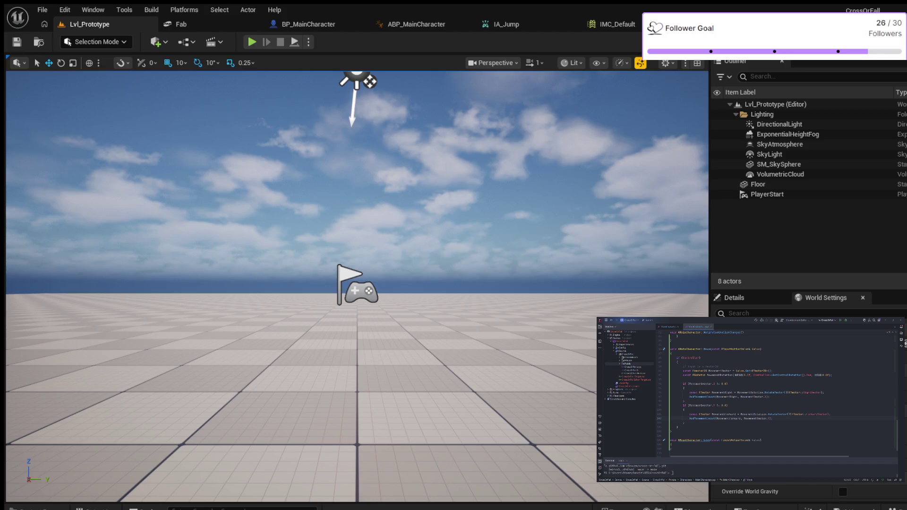
key("ctrl+space")
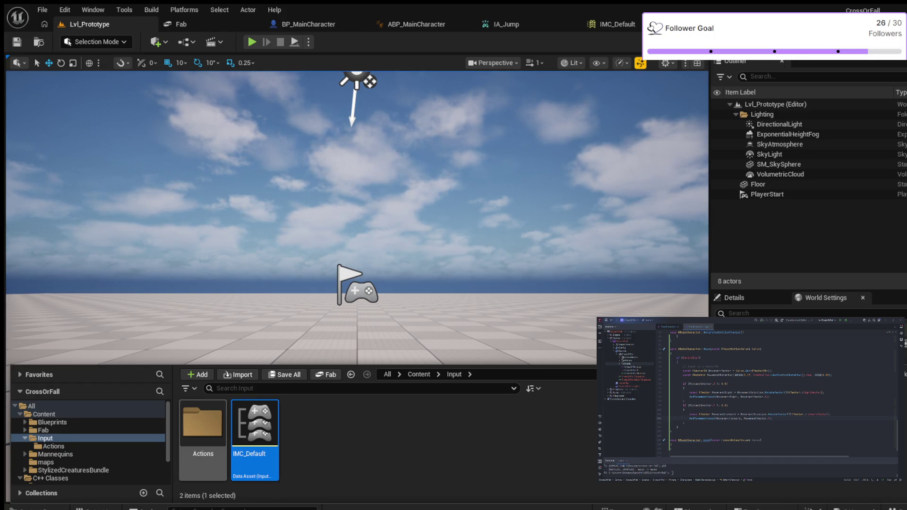
In the Actions folder, name a new input action IA_Move and open it for editing.
double_click(202, 425)
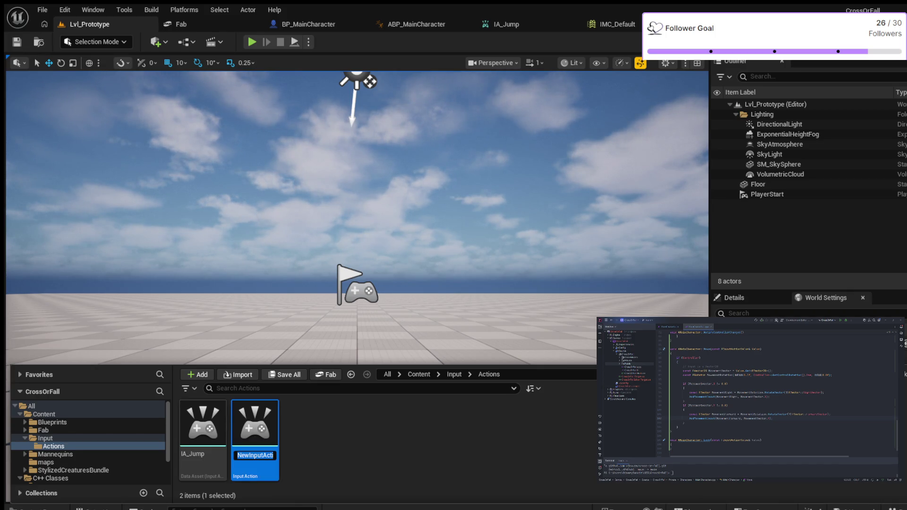
type("IA_")
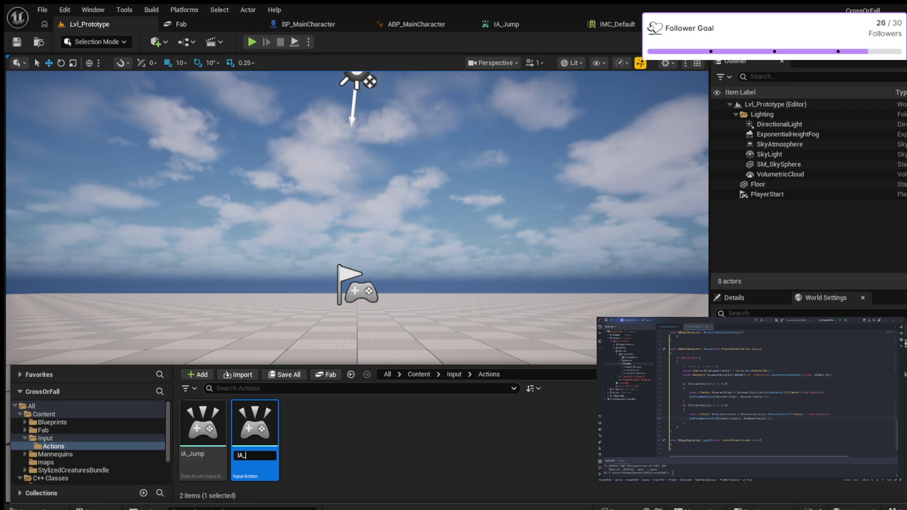
type("Move")
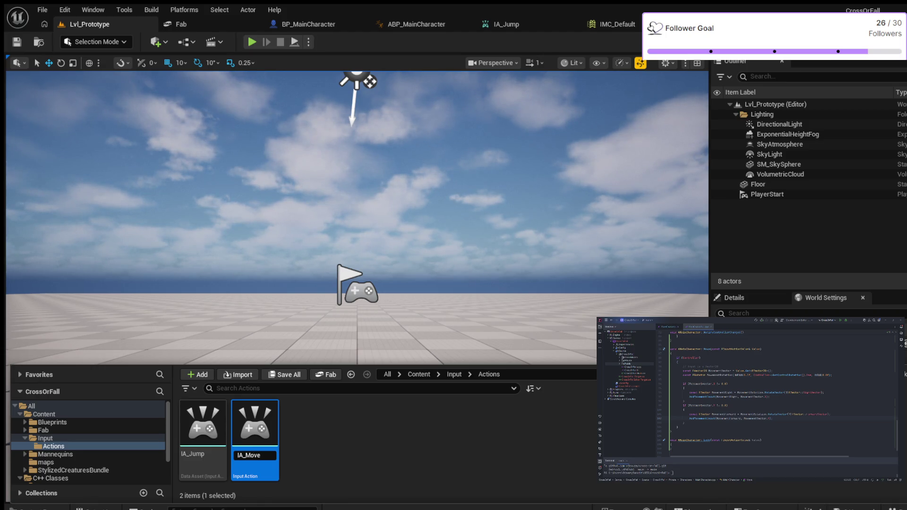
key("Return")
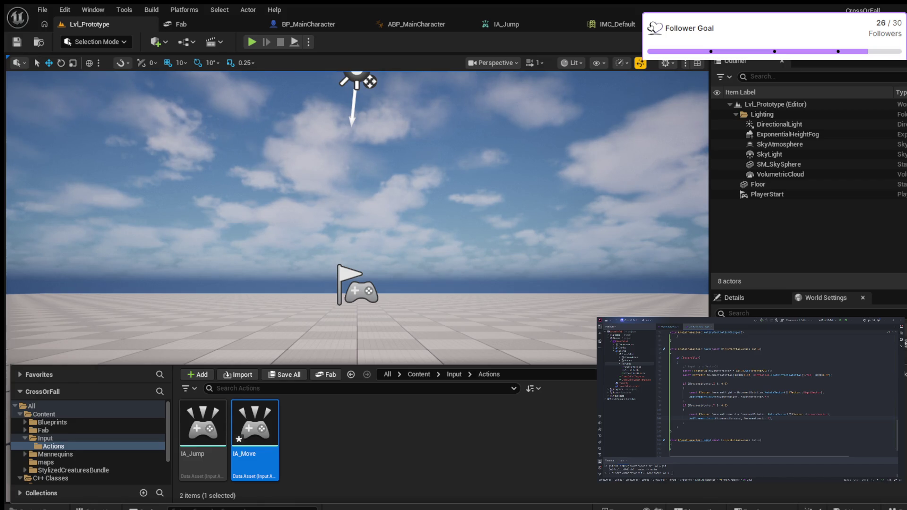
key("Return")
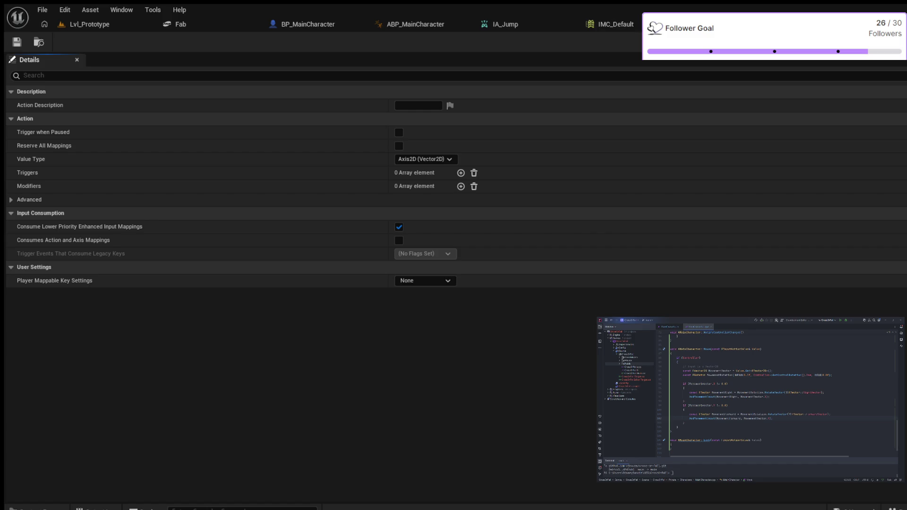
Add a new mapping in IMC_Default and assign IA_Move to it.
left_click(609, 24)
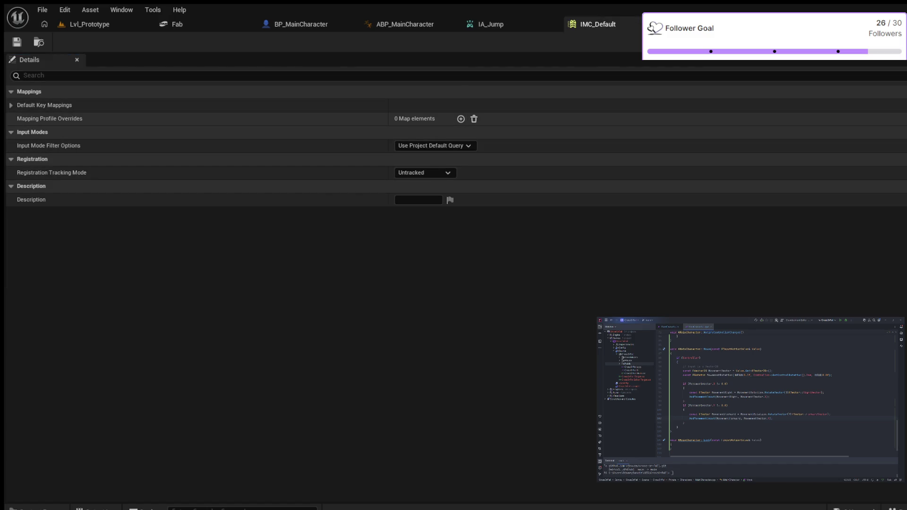
left_click(11, 104)
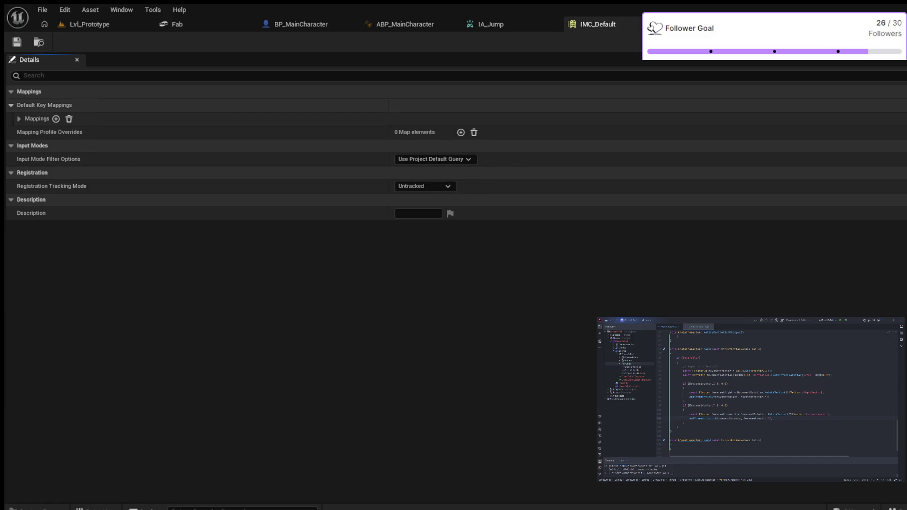
left_click(56, 118)
key("ctrl+z")
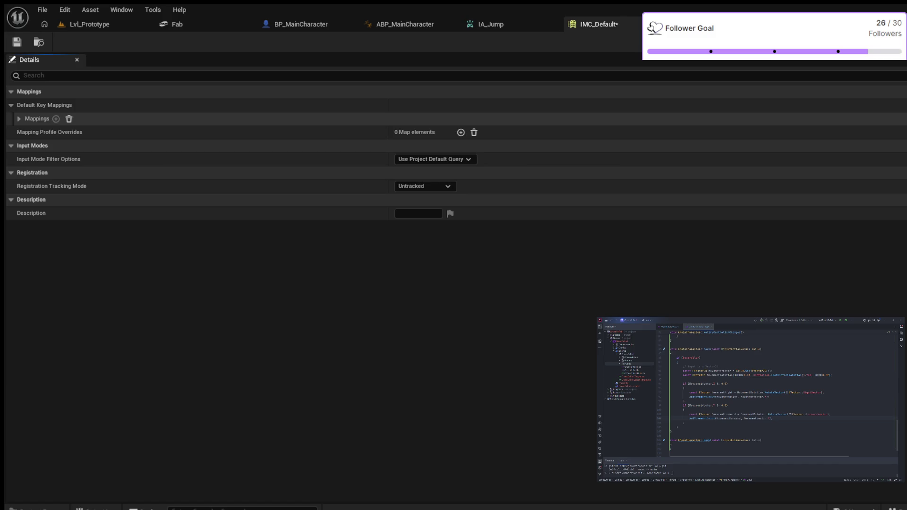
left_click(56, 118)
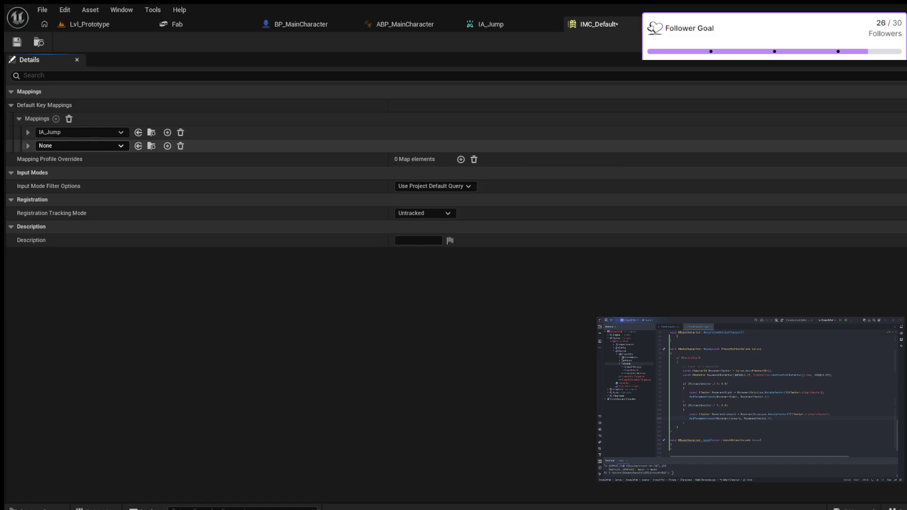
left_click(80, 145)
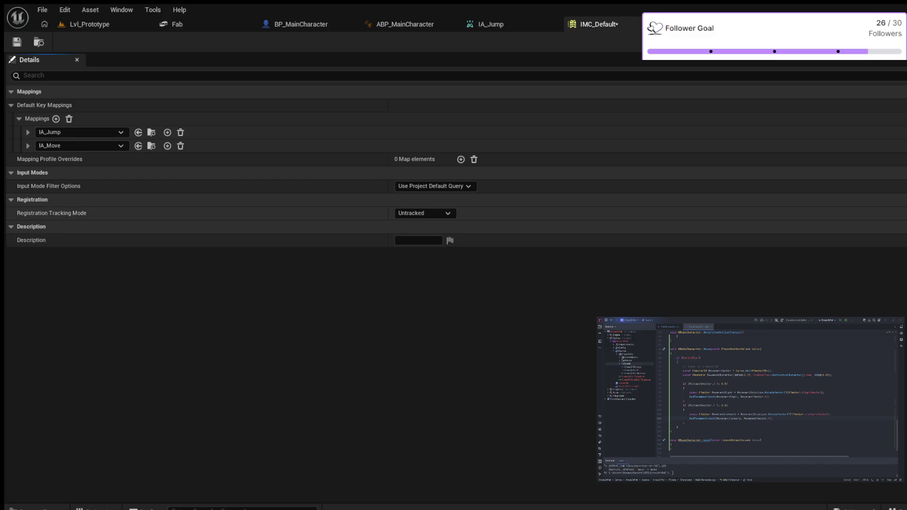
Bind W to IA_Move with a YXZ Swizzle Input Axis Values modifier, then filter BP_MainCharacter's properties.
left_click(28, 146)
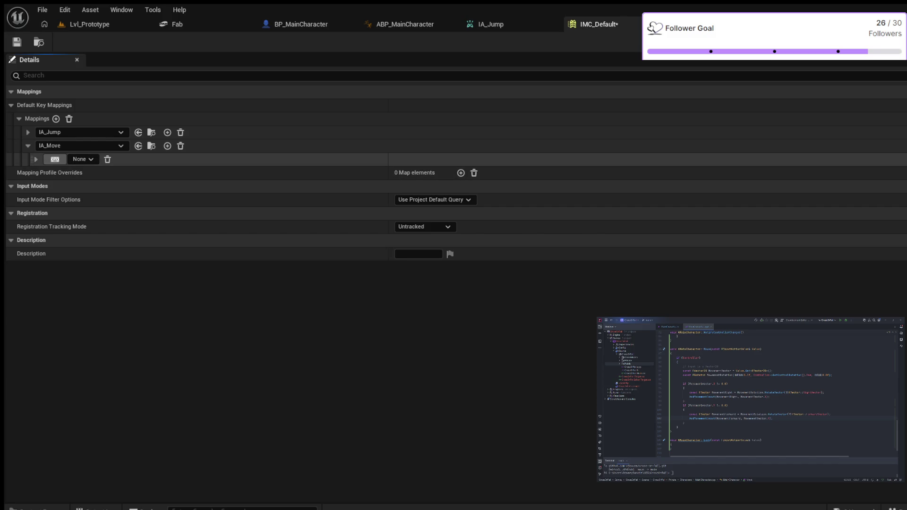
left_click(36, 159)
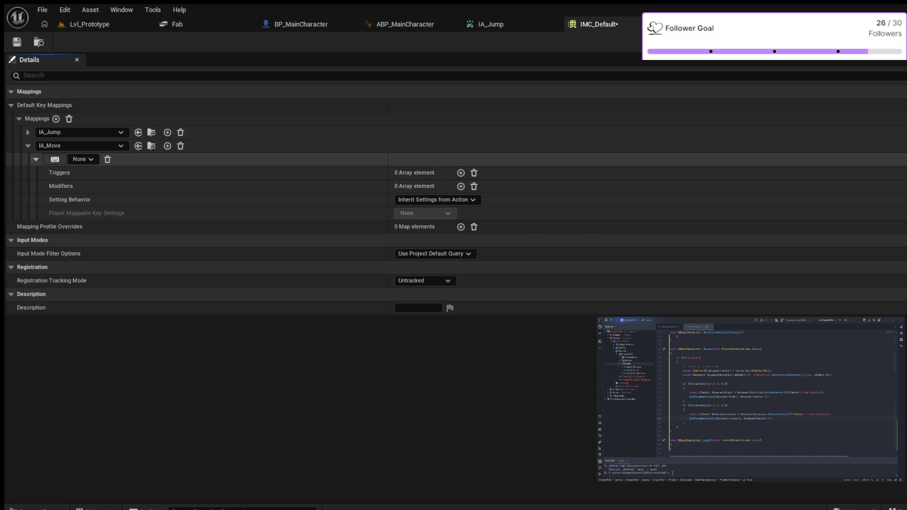
left_click(36, 159)
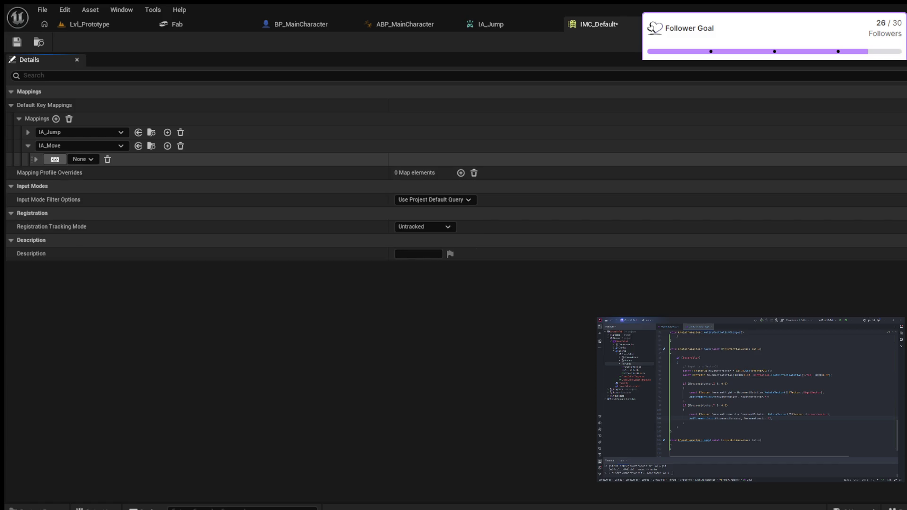
left_click(55, 160)
key("w")
left_click(36, 160)
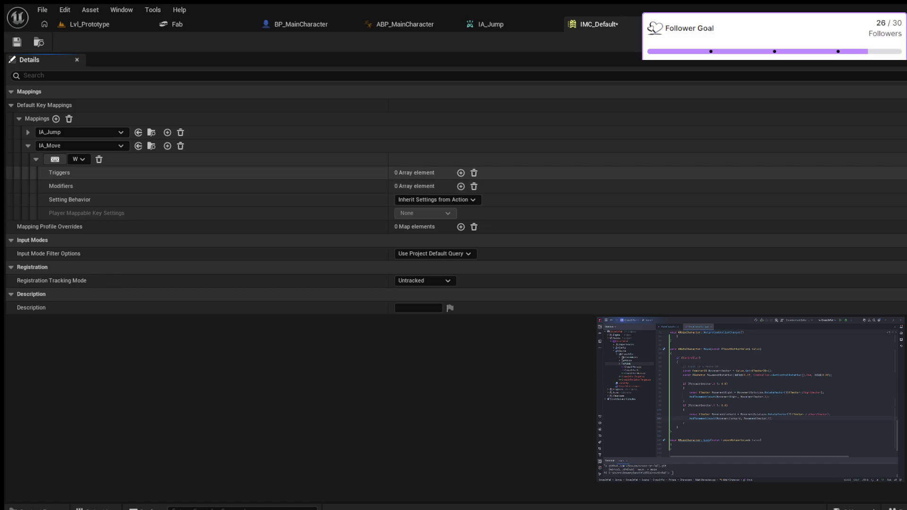
left_click(461, 186)
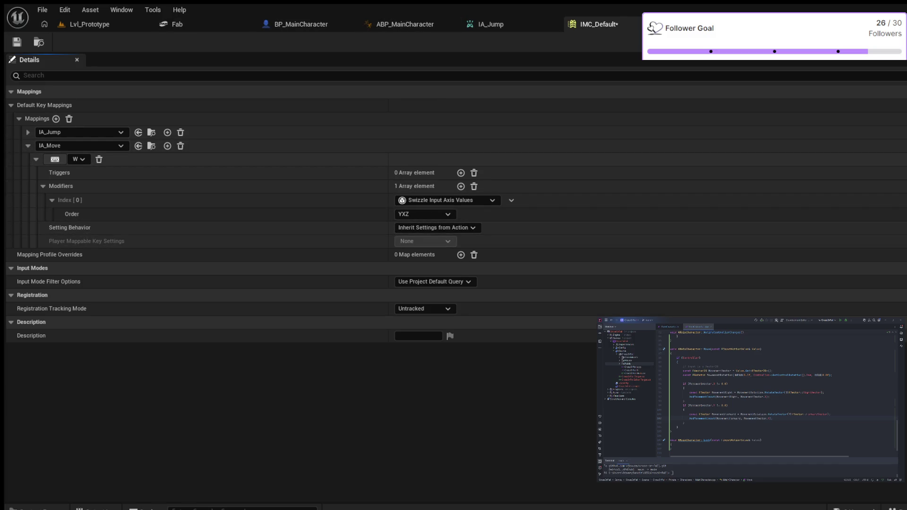
left_click(301, 24)
left_click(744, 76)
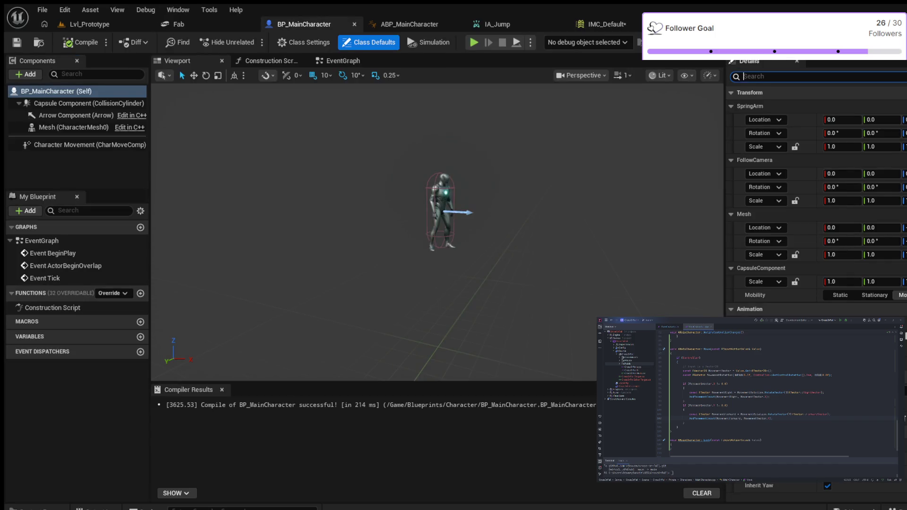
Set BP_MainCharacter's Move Action to IA_Move and compile the Blueprint.
type("inpu")
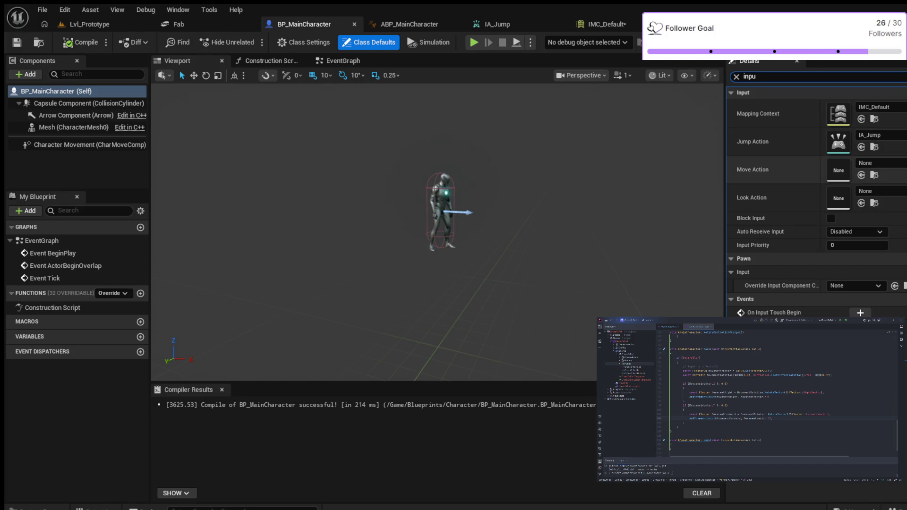
left_click(879, 163)
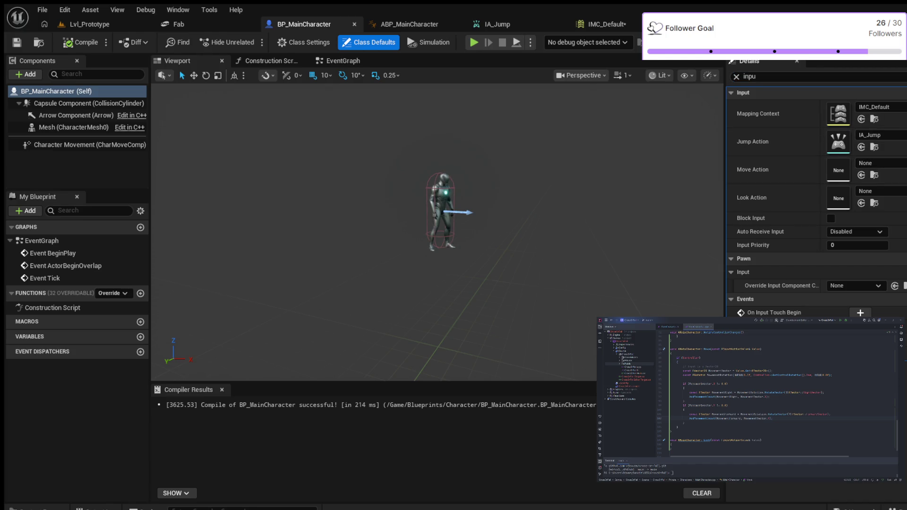
left_click(868, 163)
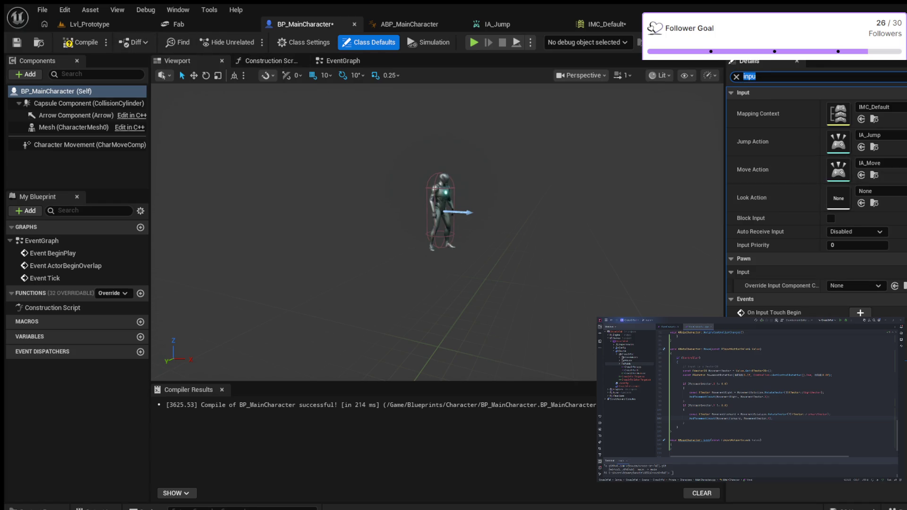
key("F7")
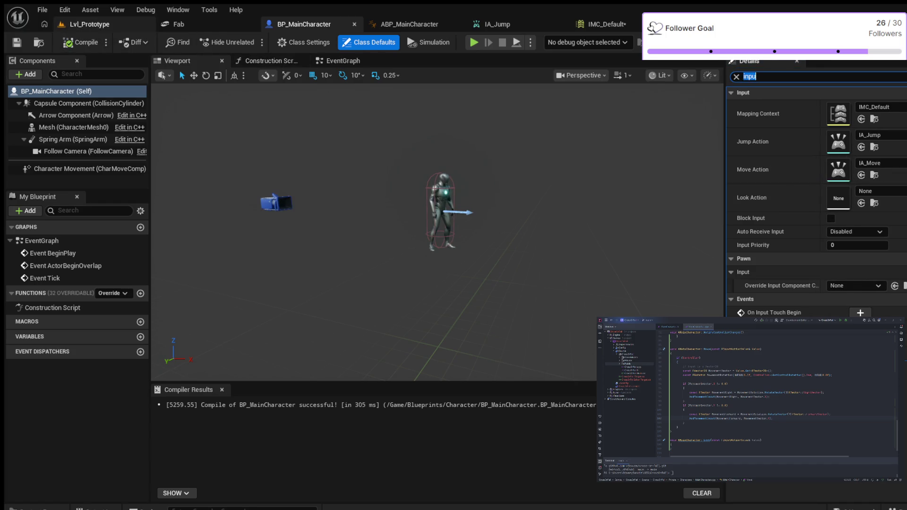
Run a quick play-test, stop it, and return to the Lvl_Prototype level.
key("alt+p")
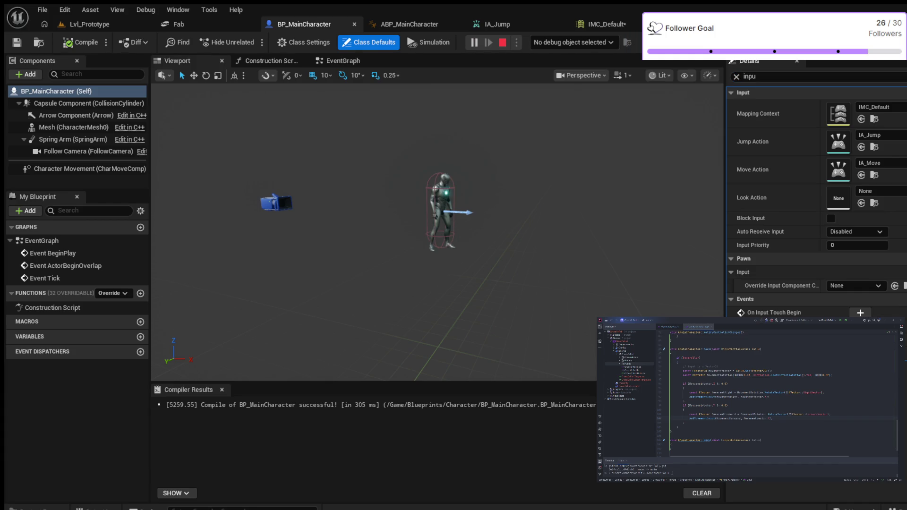
key("Escape")
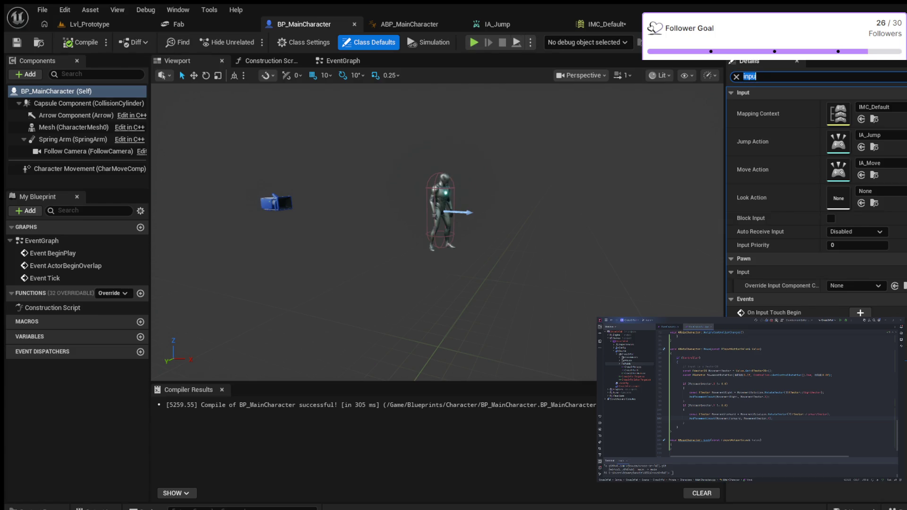
left_click(89, 24)
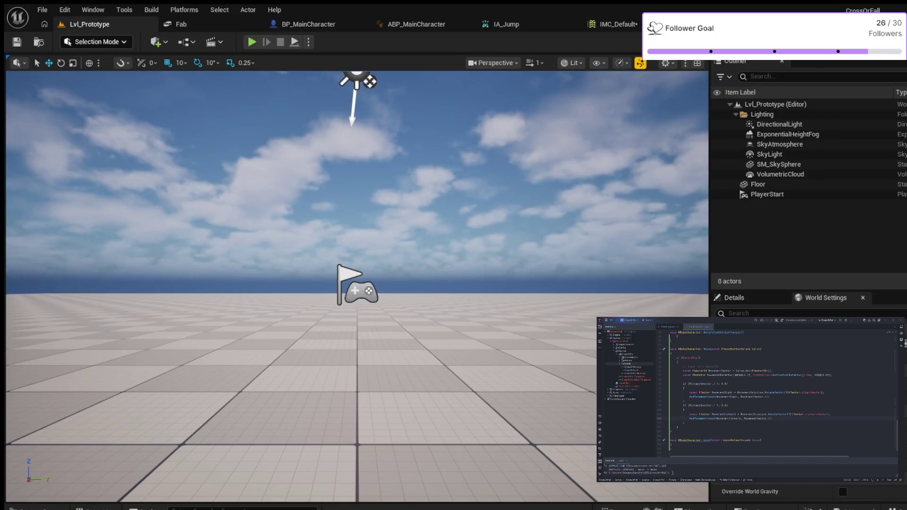
key("alt+p")
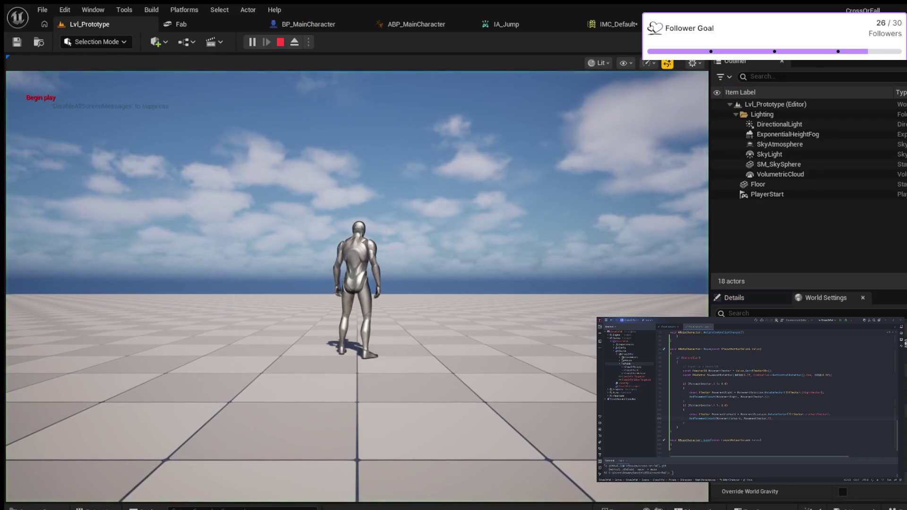
key("w")
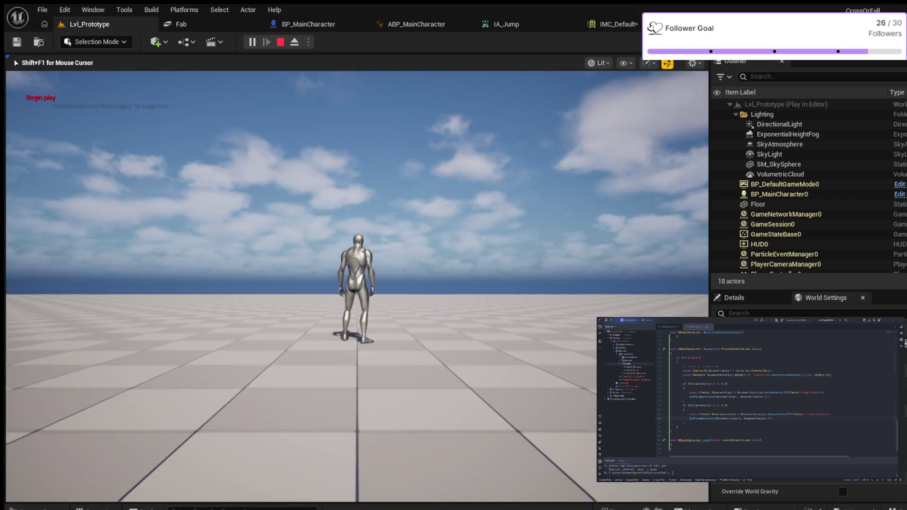
key("space")
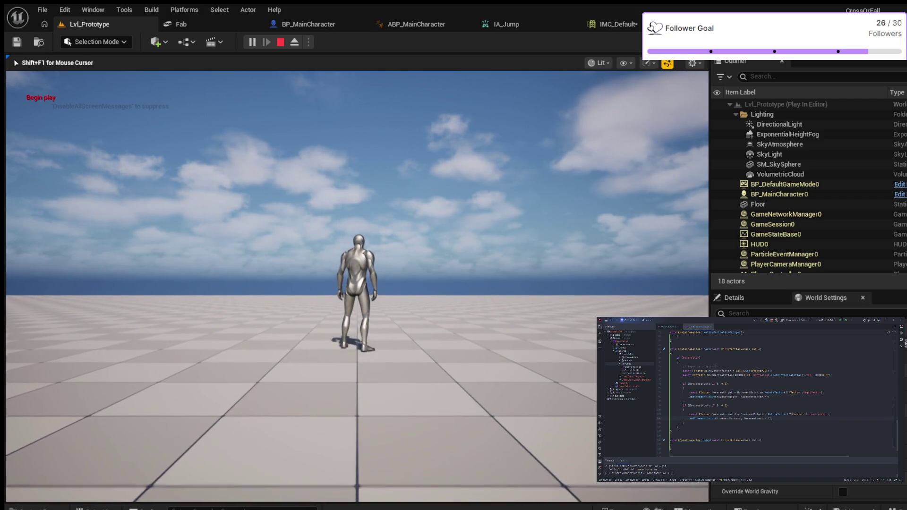
key("Escape")
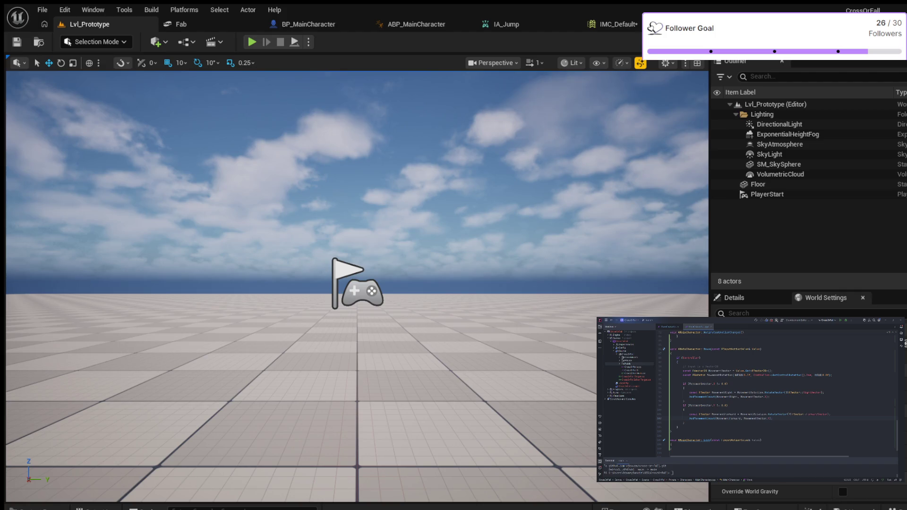
left_click(614, 24)
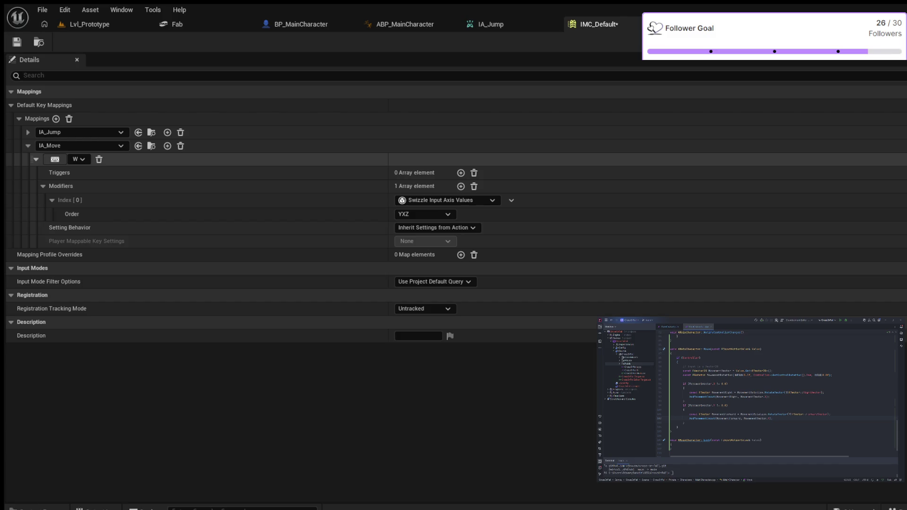
Bind key A to IA_Move with a YXZ Swizzle Input Axis Values modifier.
left_click(36, 159)
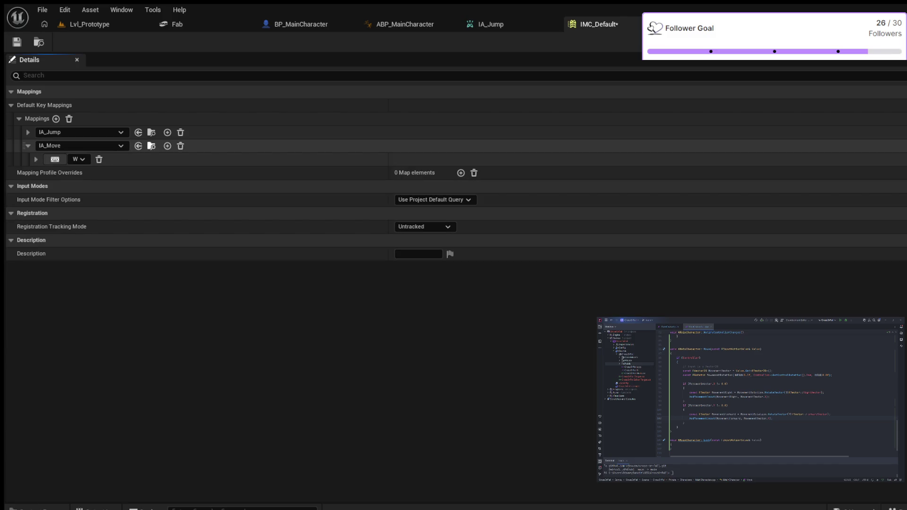
left_click(167, 146)
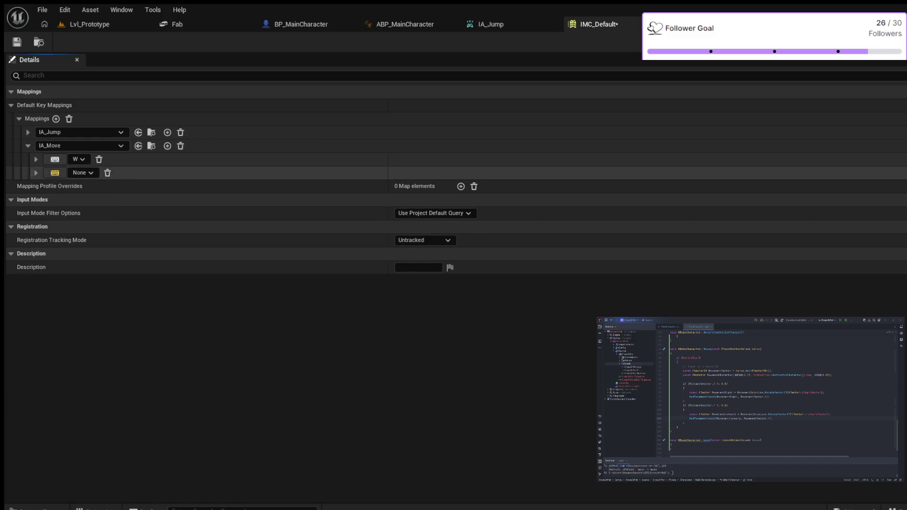
left_click(55, 173)
key("a")
left_click(36, 173)
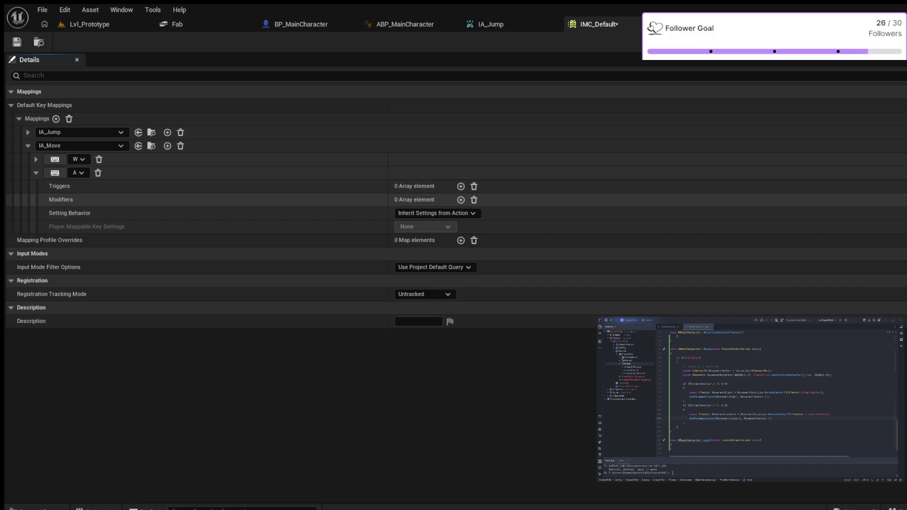
left_click(460, 200)
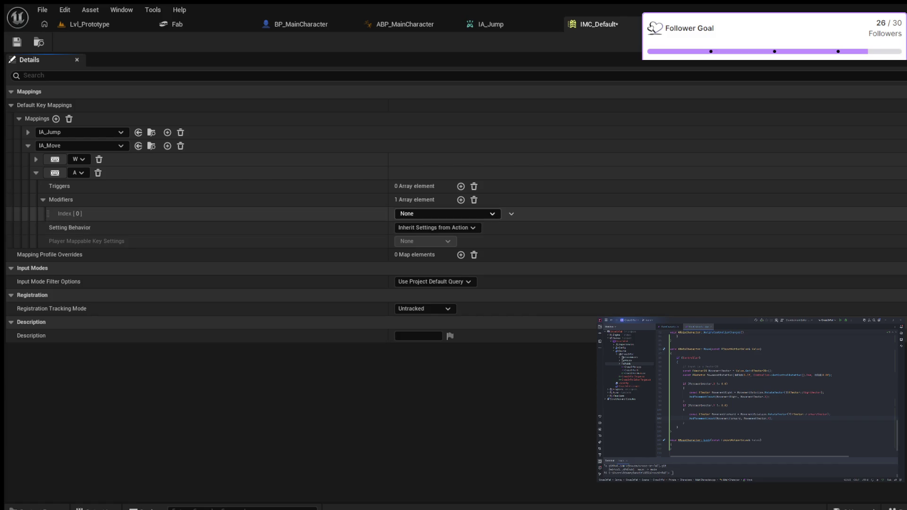
key("Return")
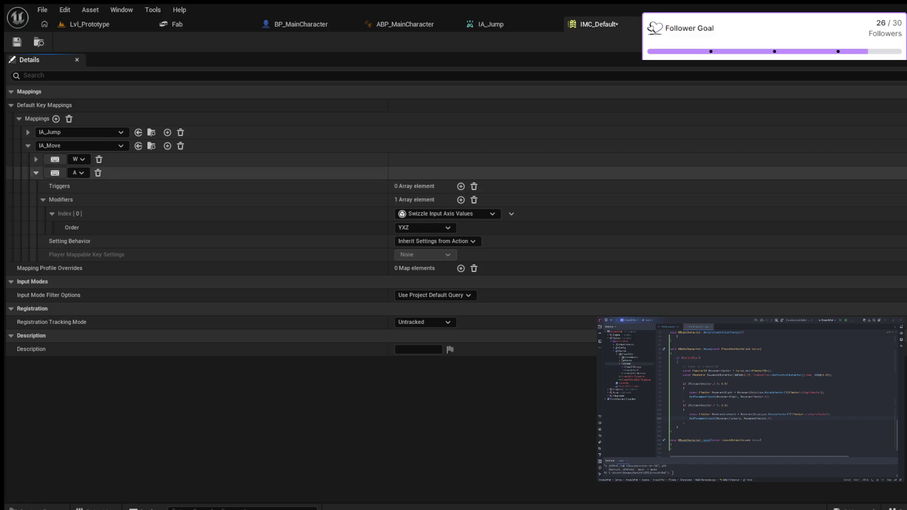
left_click(36, 172)
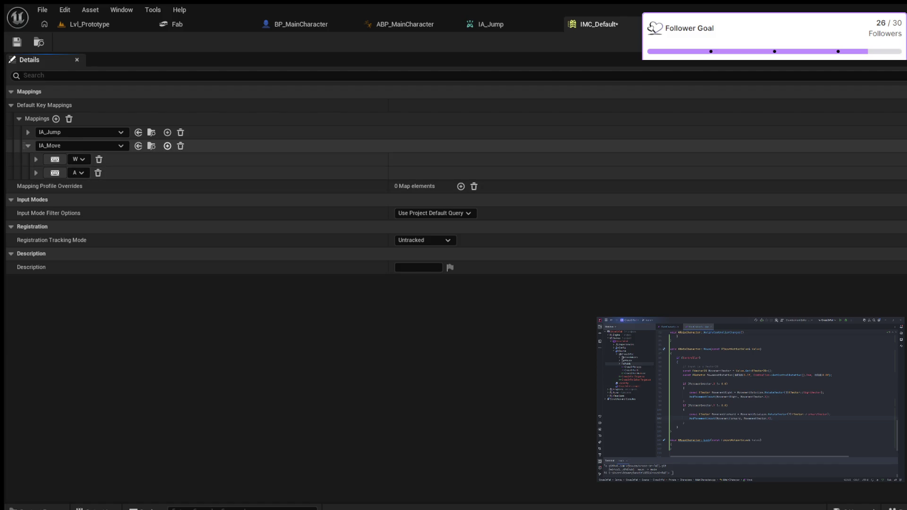
left_click(167, 146)
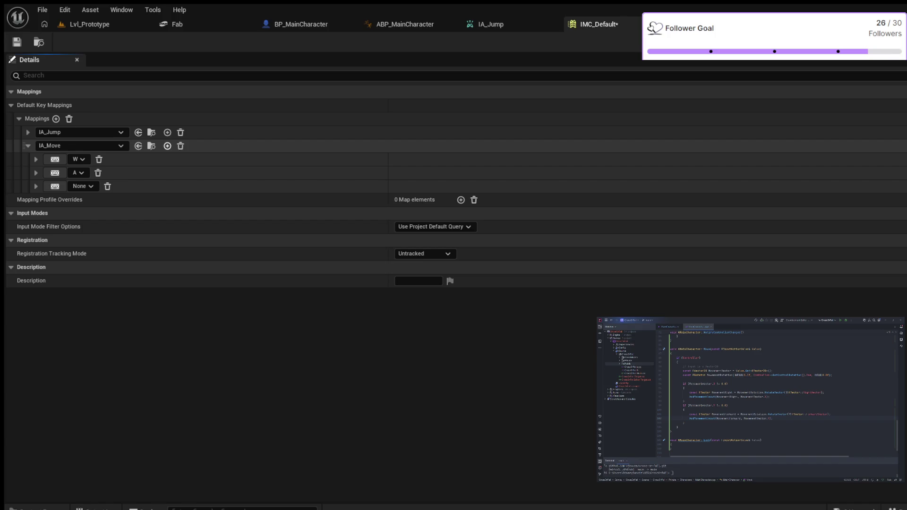
Bind S to IA_Move with Negate and YXZ Swizzle modifiers, and add a fourth empty mapping.
key("s")
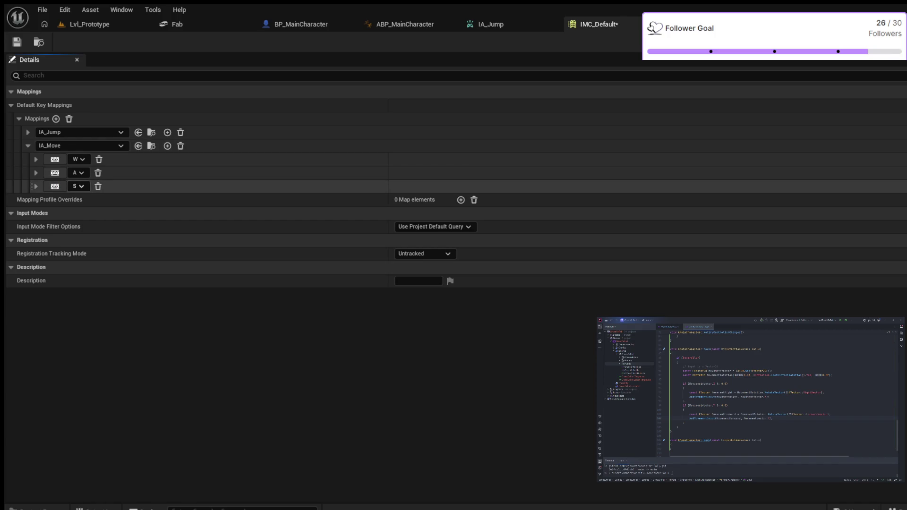
left_click(35, 187)
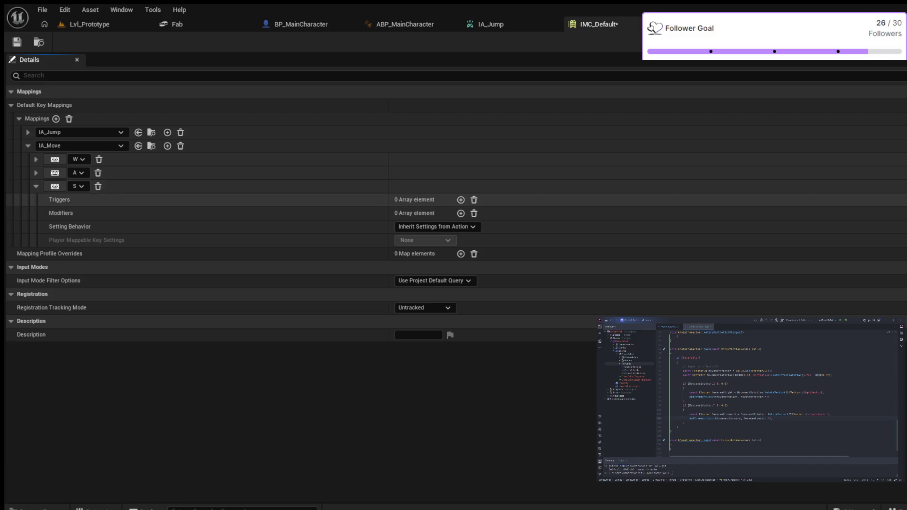
left_click(460, 213)
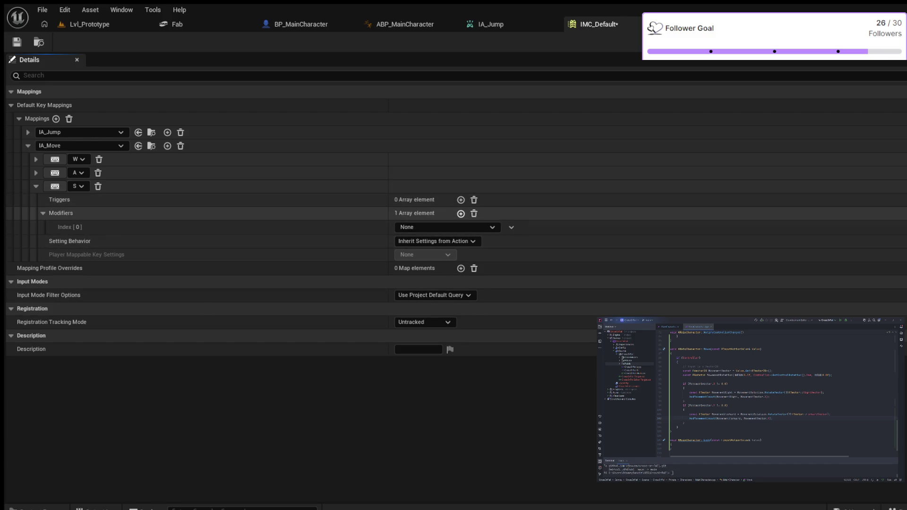
left_click(460, 213)
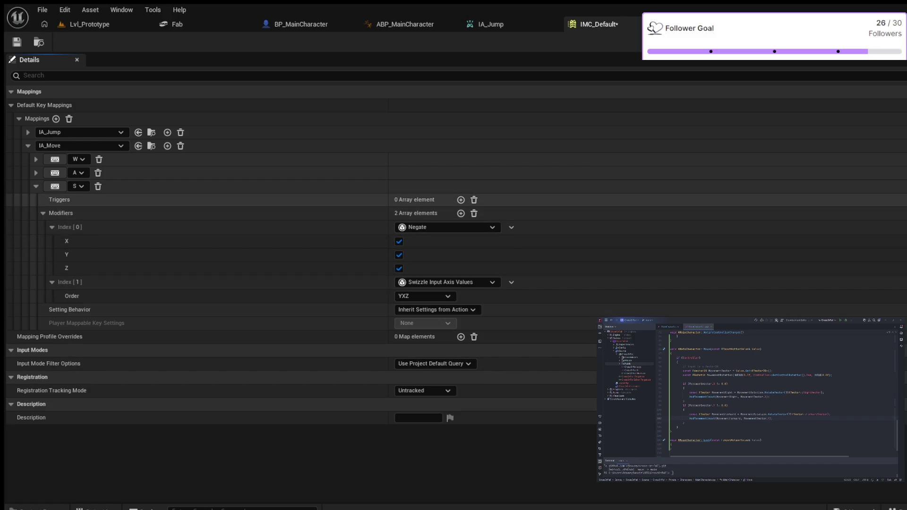
left_click(36, 186)
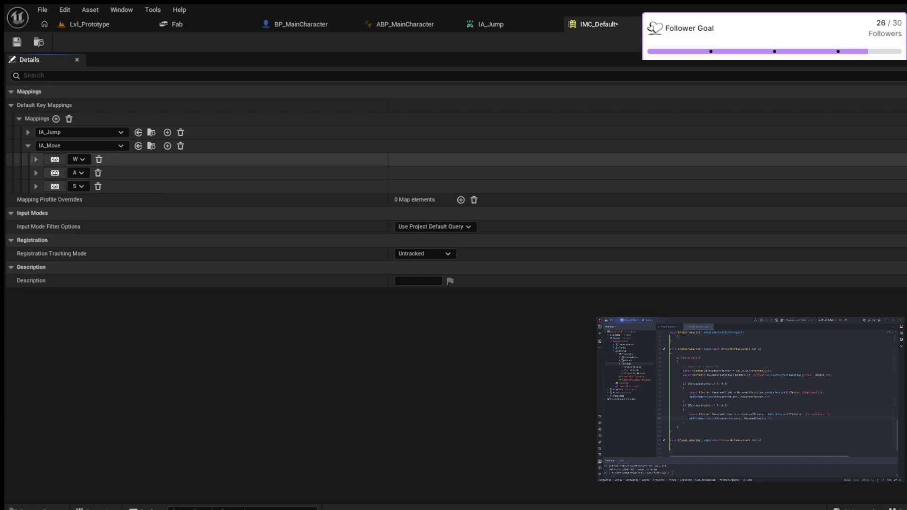
left_click(167, 145)
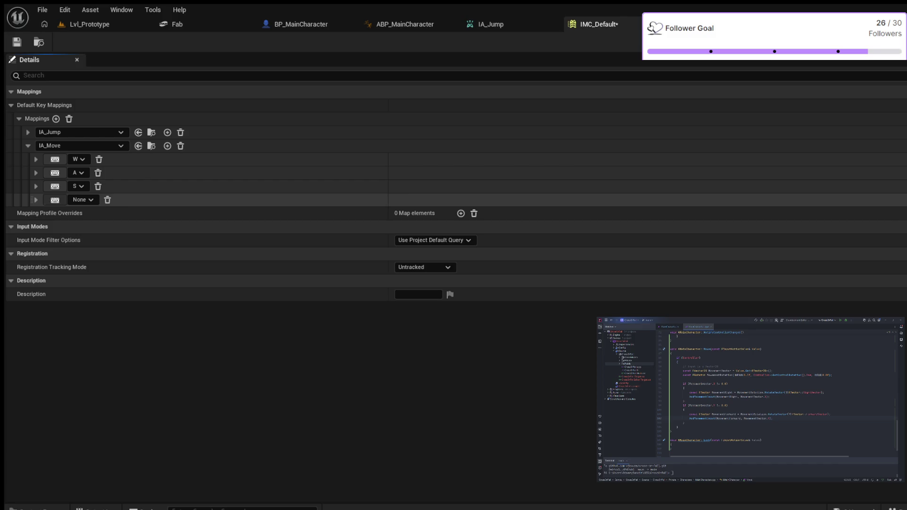
Bind D to IA_Move with a YXZ Swizzle plus a Negate modifier, then return to Lvl_Prototype.
key("d")
left_click(36, 200)
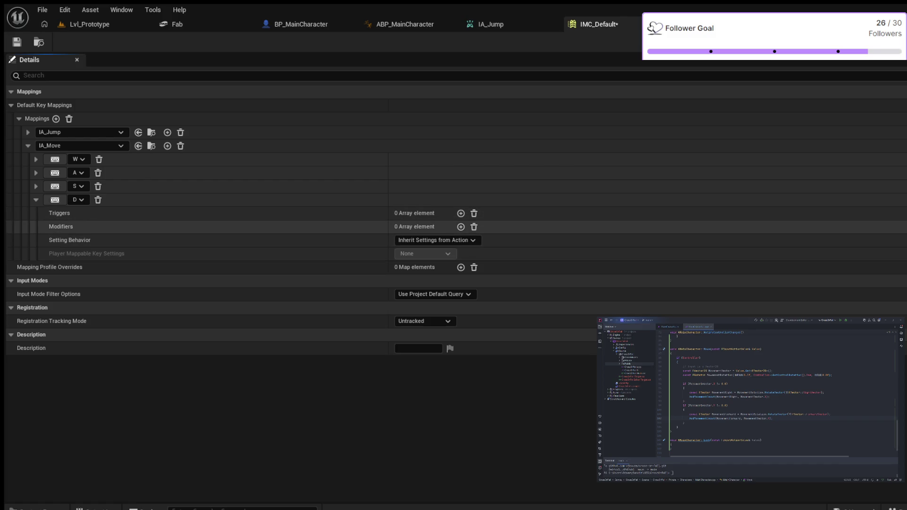
left_click(460, 227)
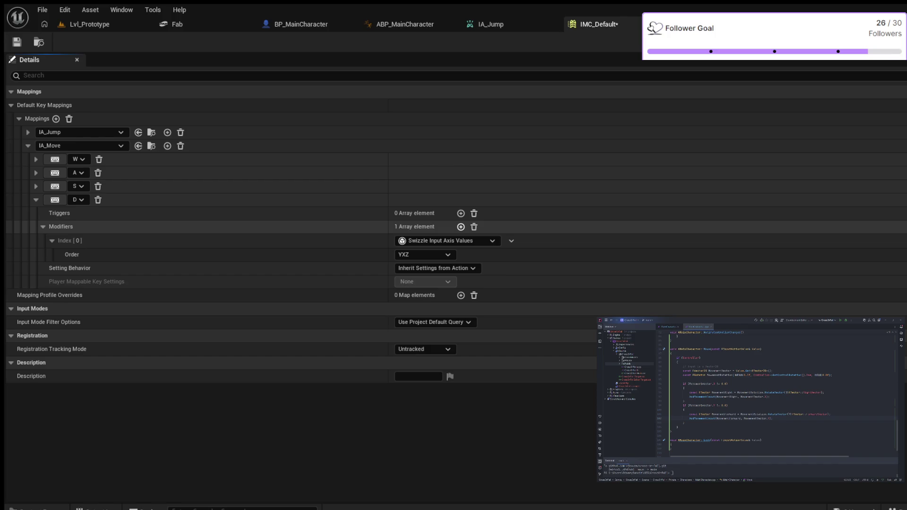
left_click(460, 226)
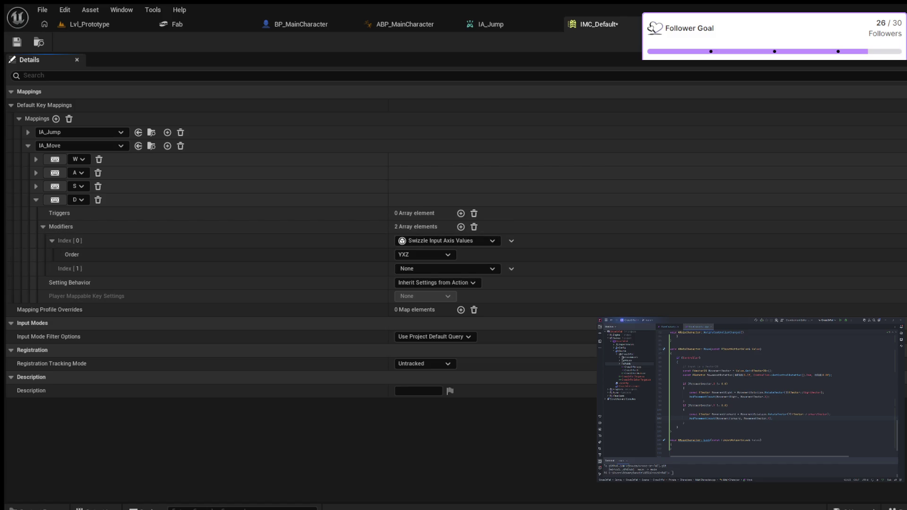
left_click(447, 268)
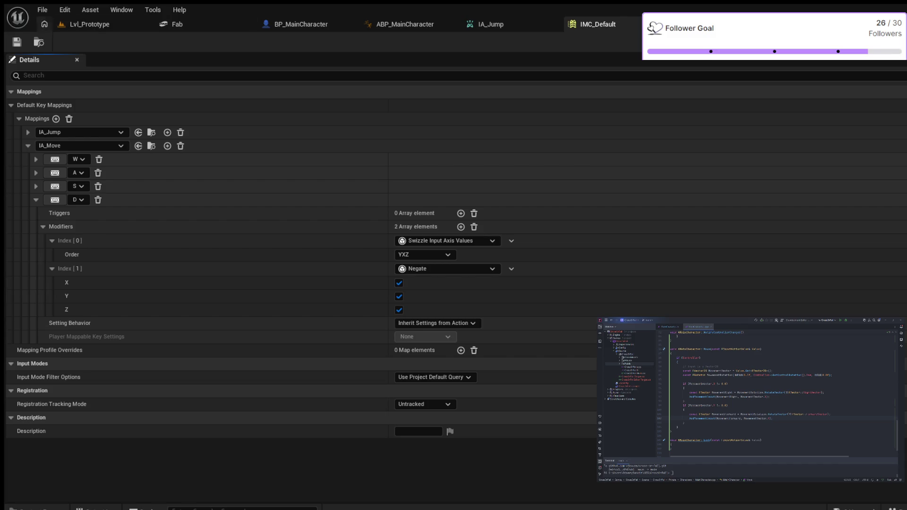
left_click(89, 24)
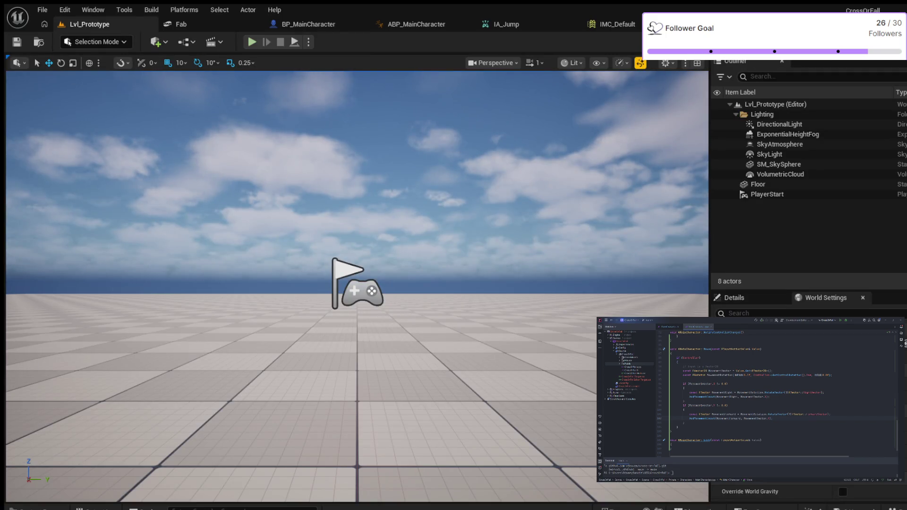
Play-test walking forward with W, then stop and go back to IMC_Default.
left_click(252, 42)
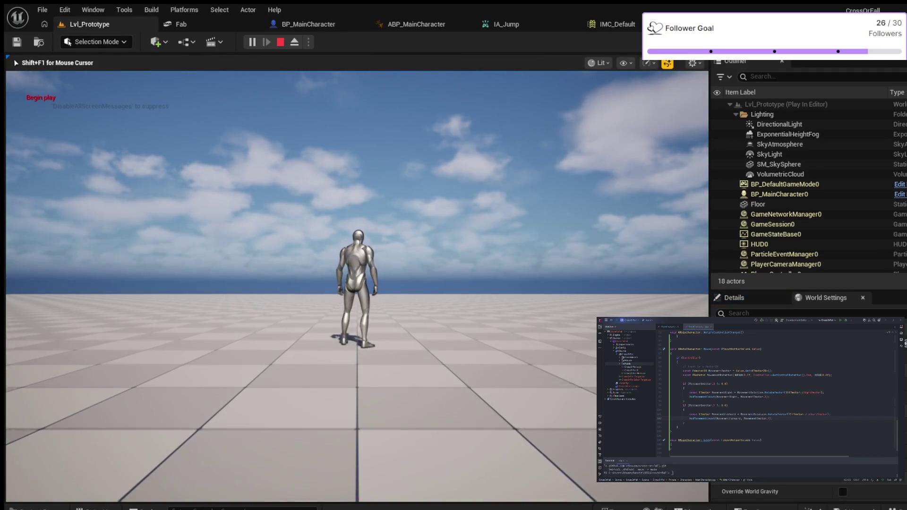
key("w")
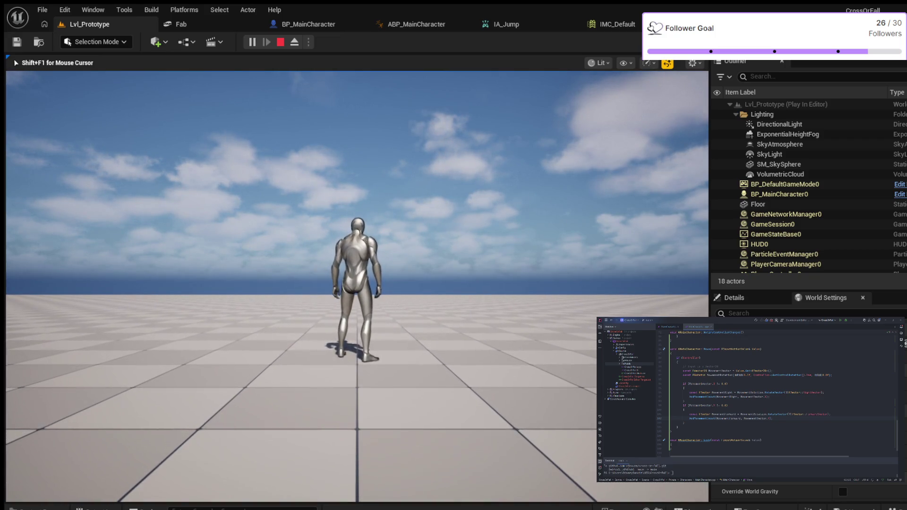
key("Escape")
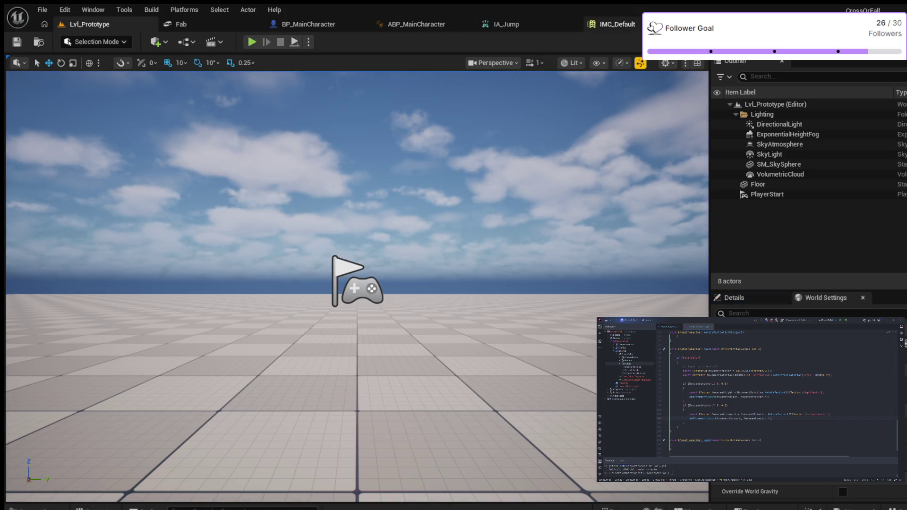
left_click(609, 24)
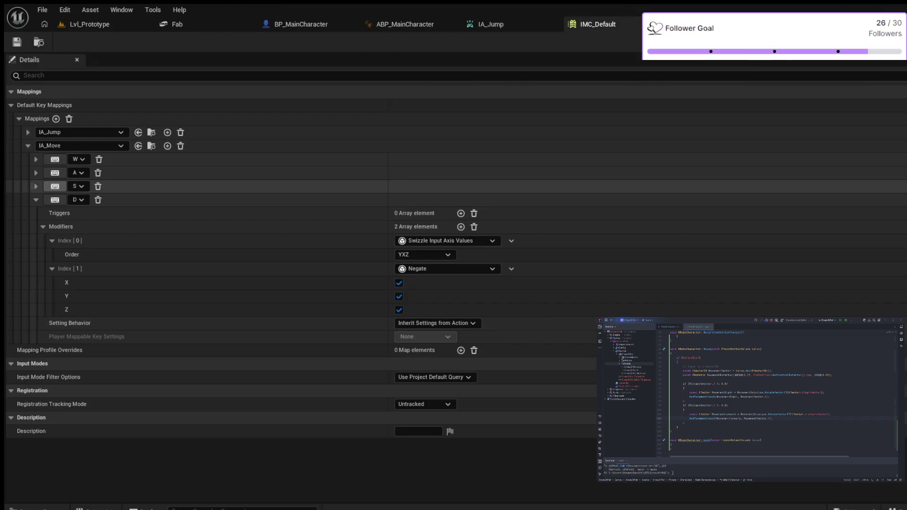
Delete the Negate modifier from D's mapping so only the YXZ swizzle remains.
left_click(36, 173)
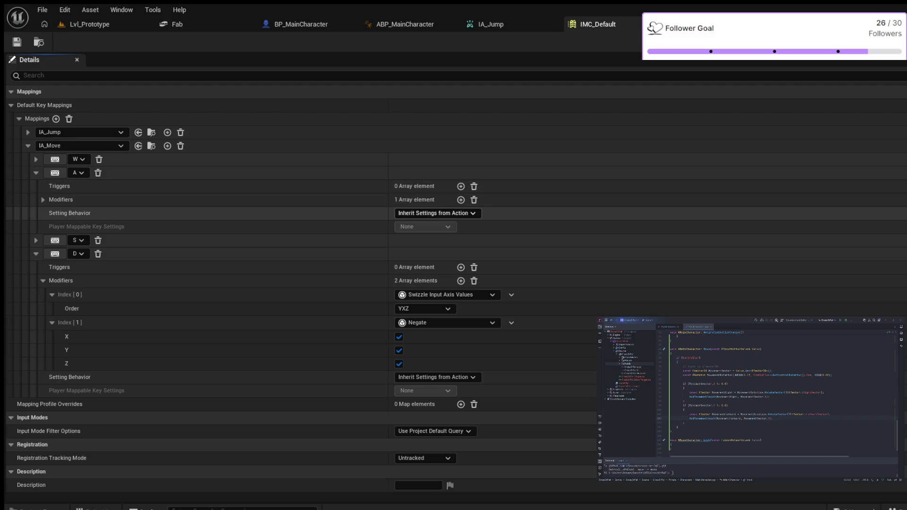
left_click(43, 200)
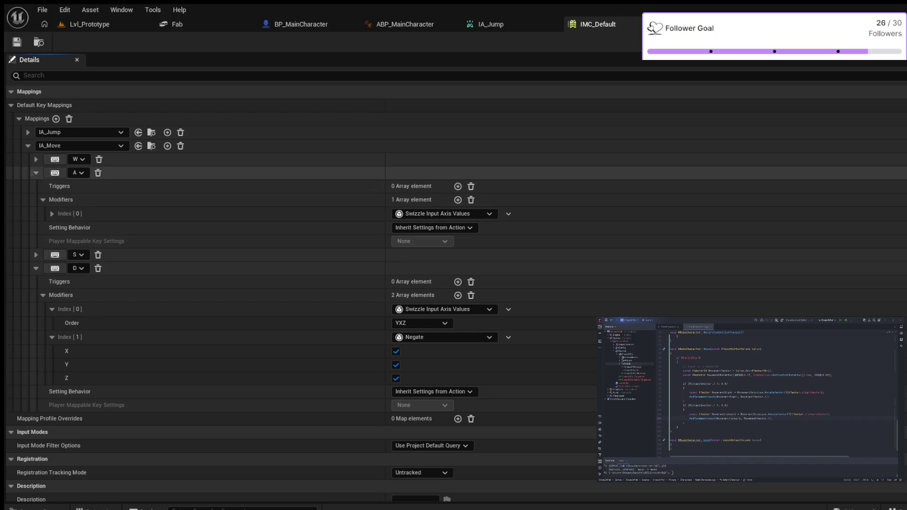
left_click(35, 173)
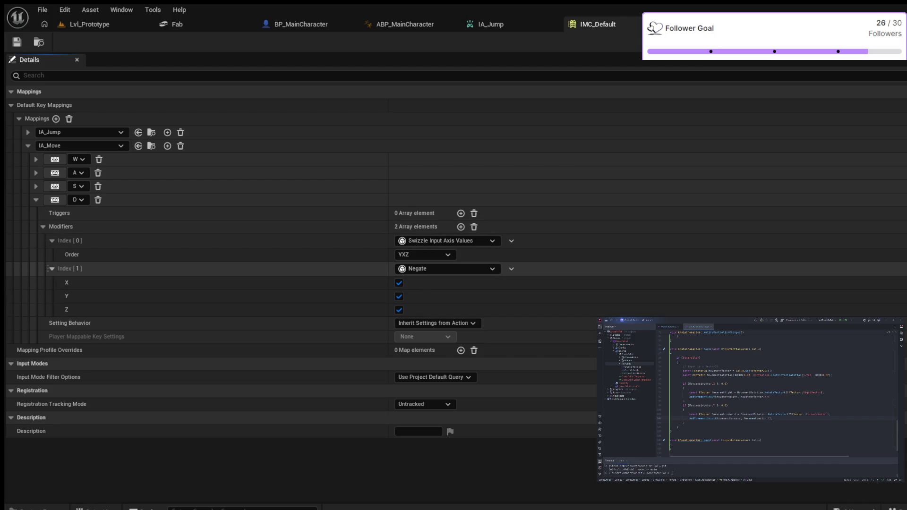
left_click(52, 269)
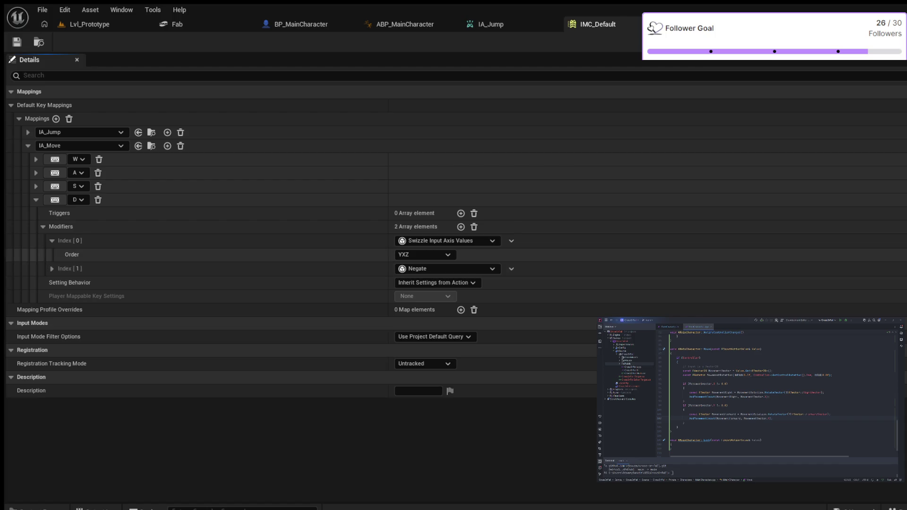
left_click(52, 241)
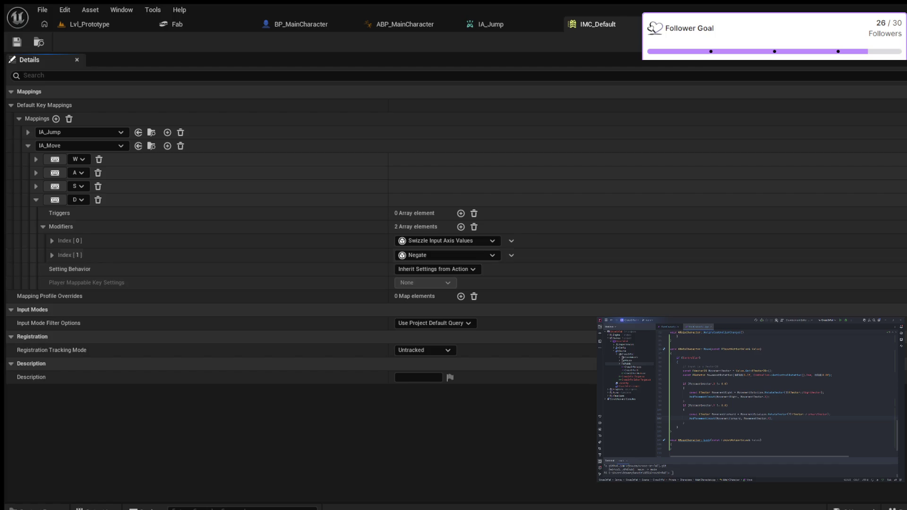
key("Delete")
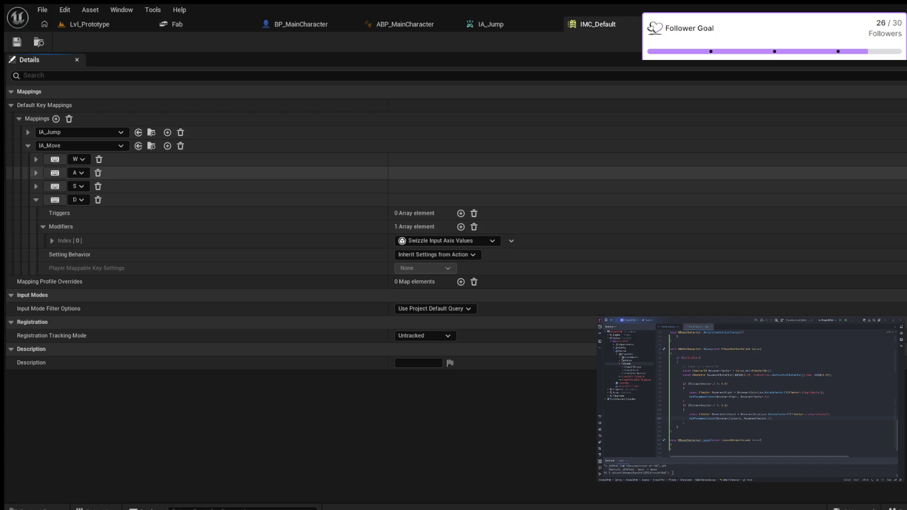
left_click(90, 24)
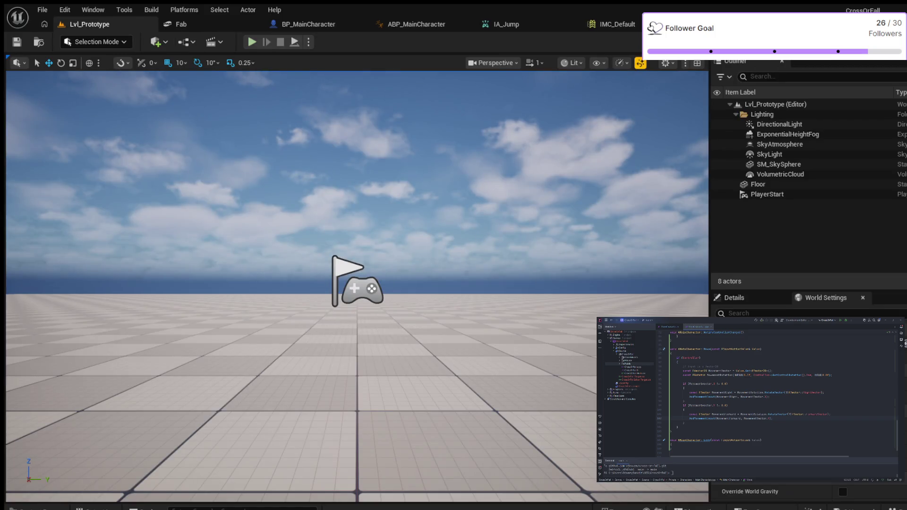
key("alt+p")
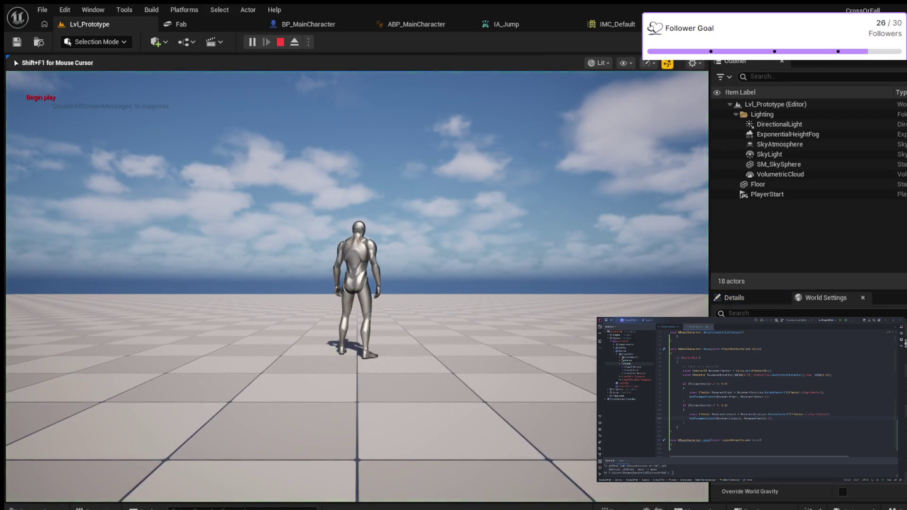
key("s")
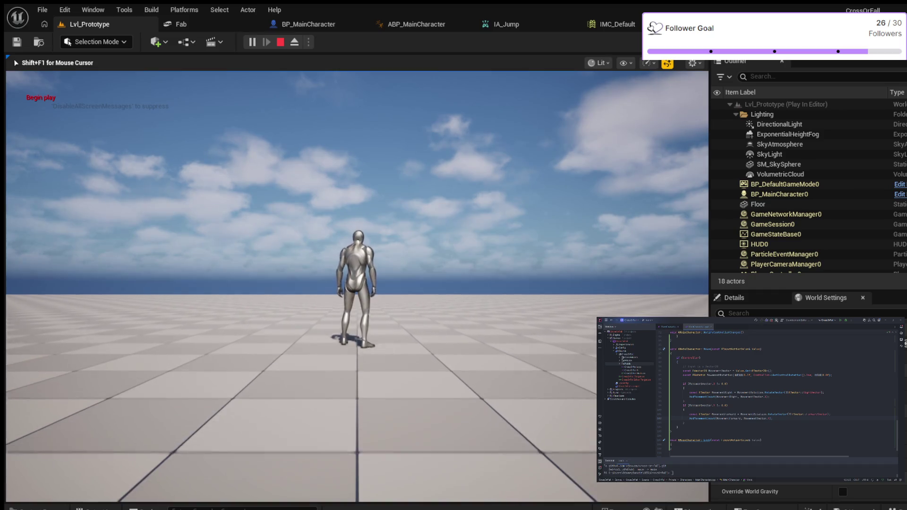
key("w")
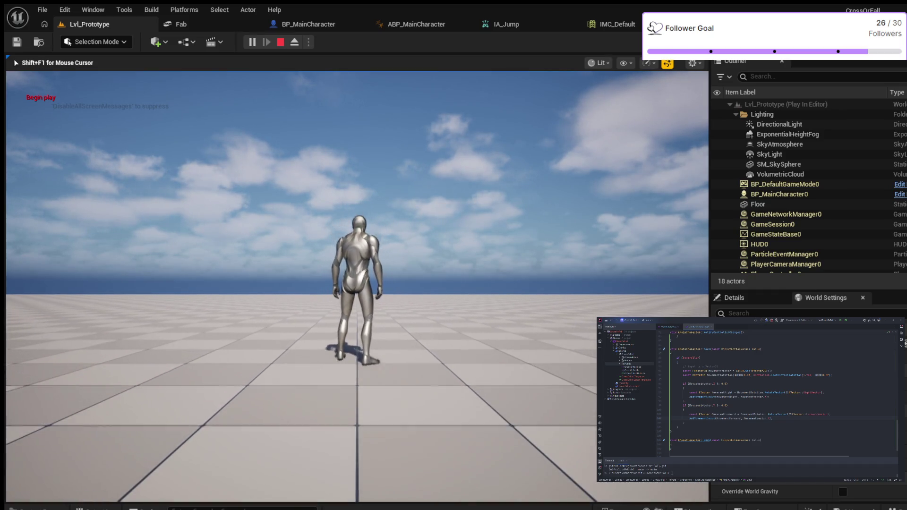
key("w")
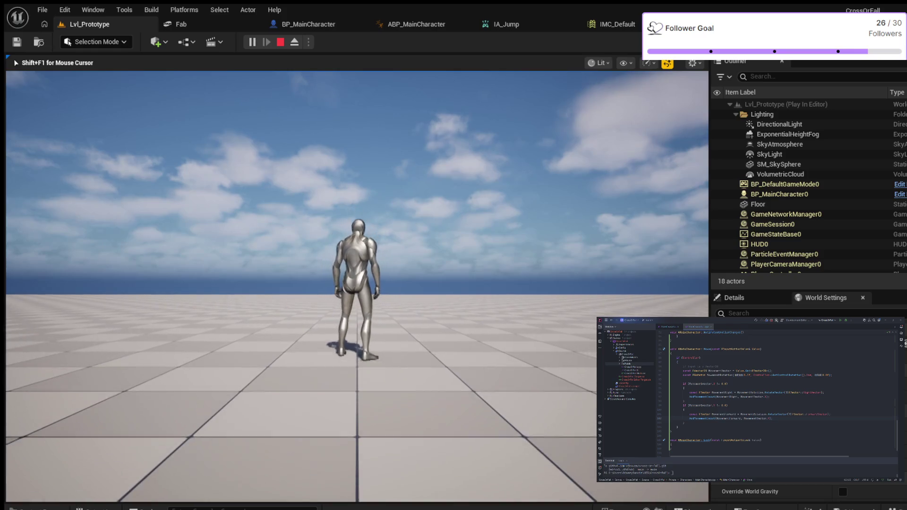
key("w")
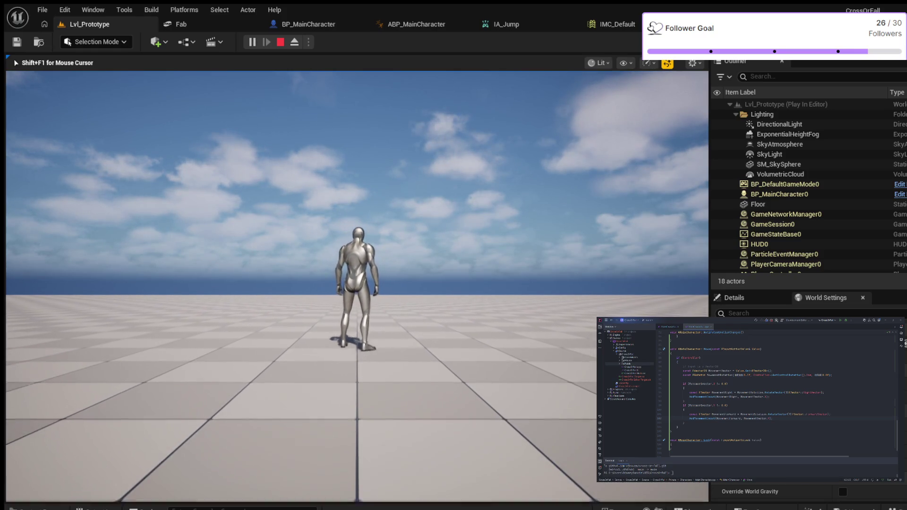
key("Escape")
left_click(609, 24)
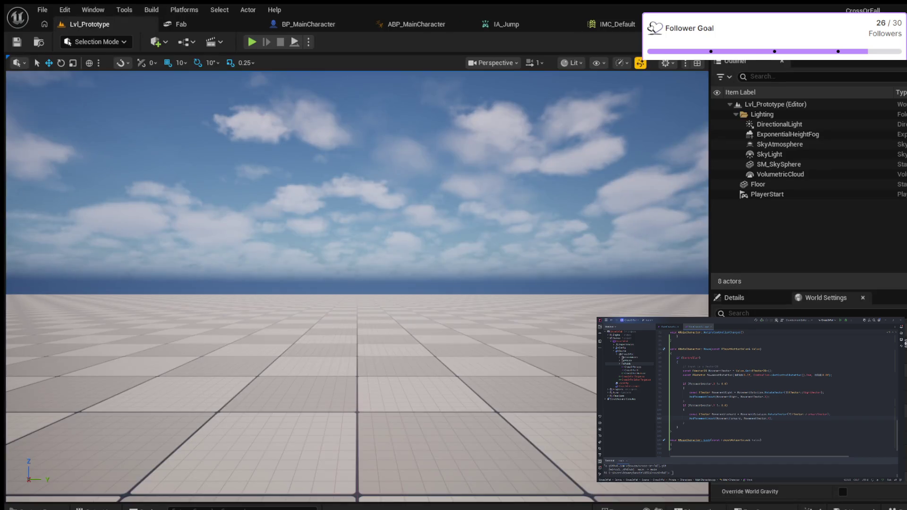
key("alt+p")
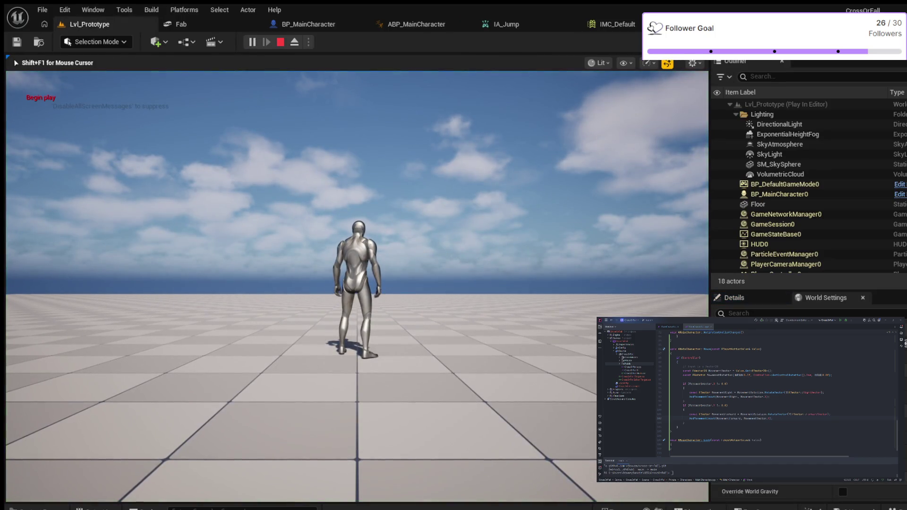
key("a")
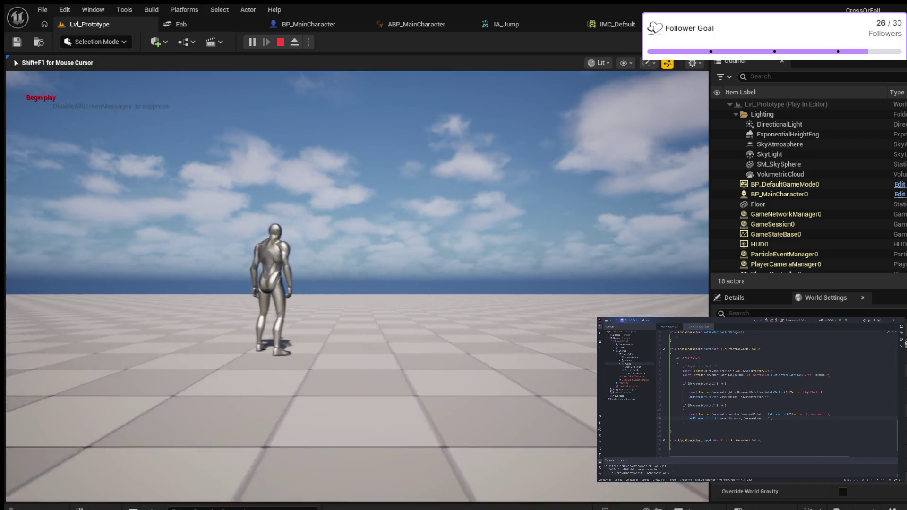
key("a")
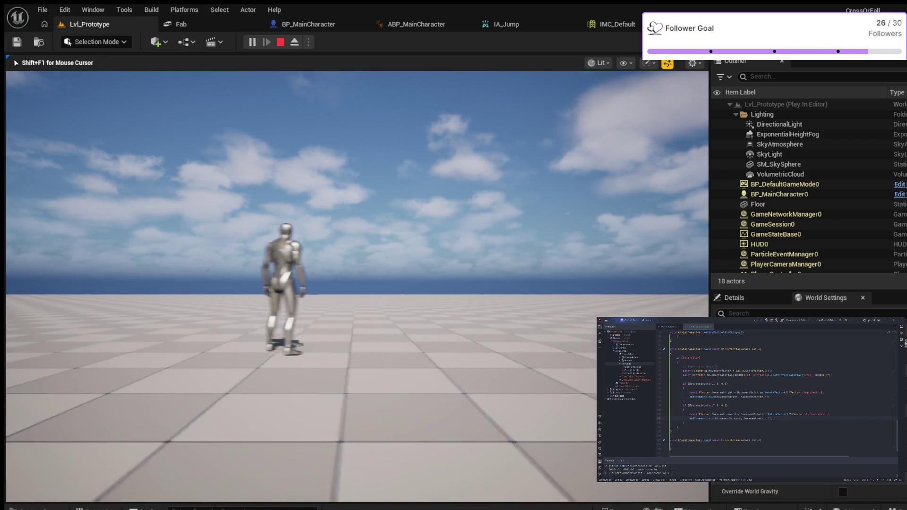
key("Escape")
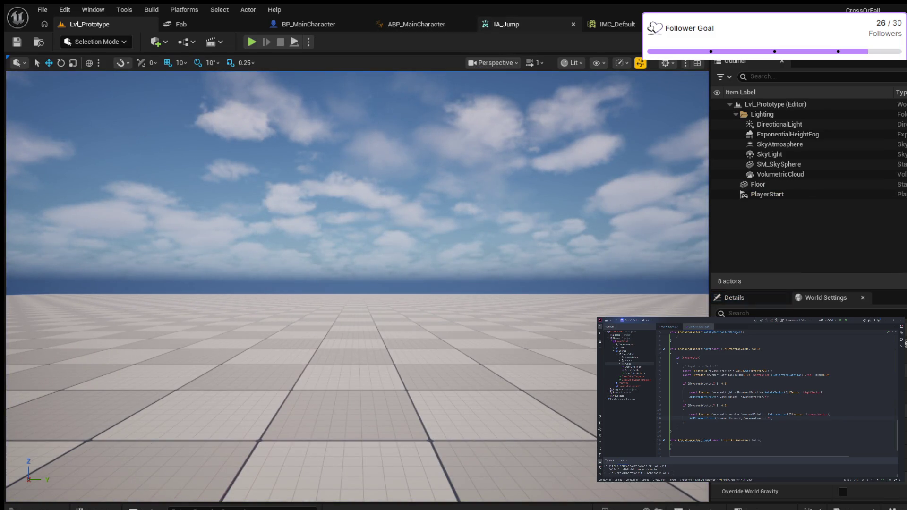
left_click(612, 24)
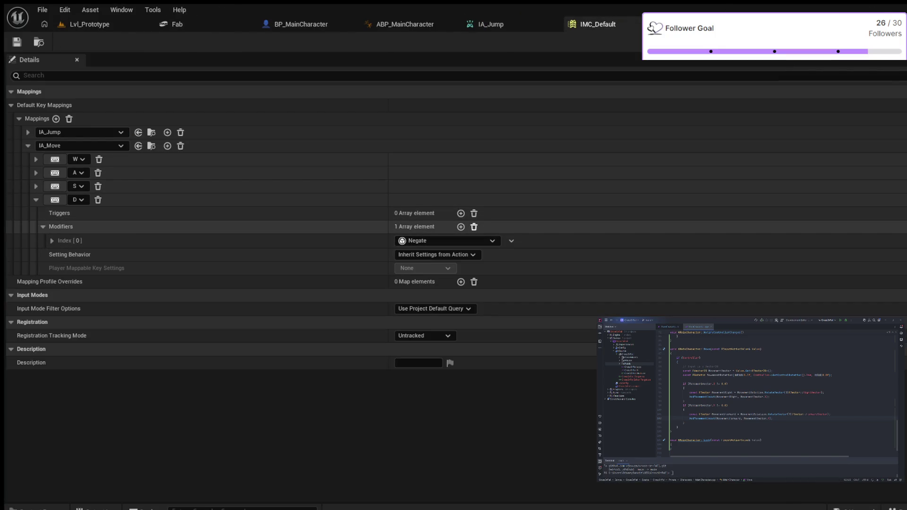
Empty the D mapping's modifiers, make A's Index [0] modifier Negate, then play-test Lvl_Prototype.
left_click(473, 227)
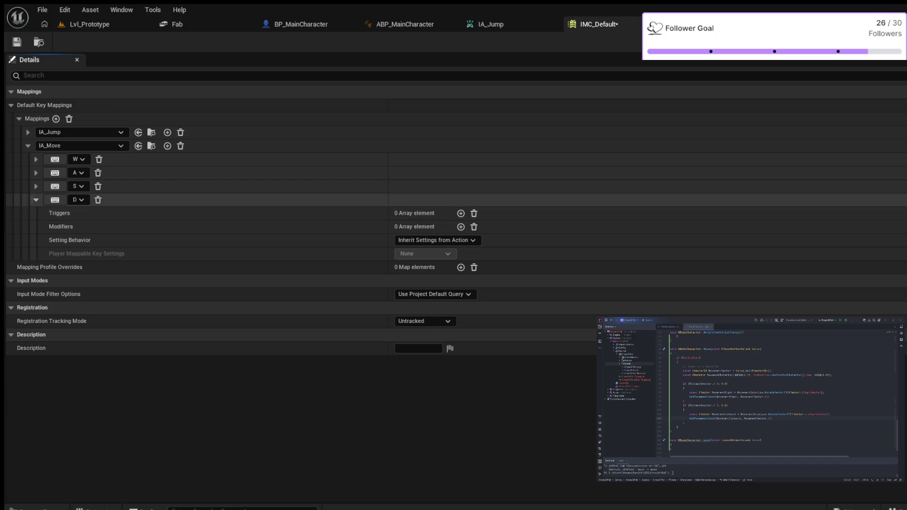
left_click(36, 199)
left_click(36, 173)
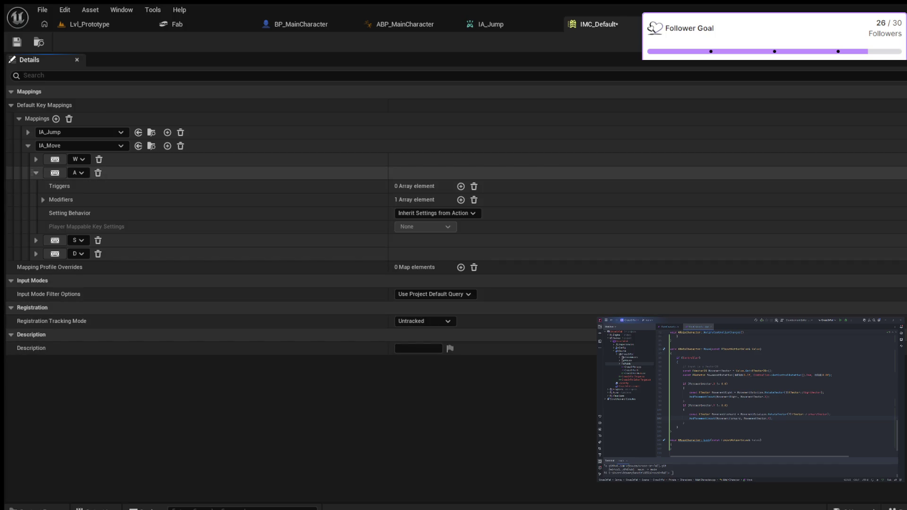
left_click(43, 199)
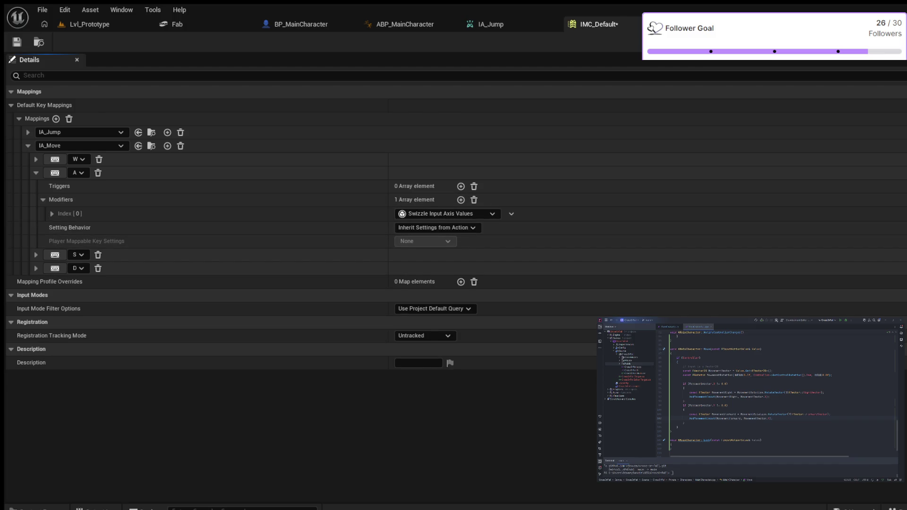
key("ctrl+z")
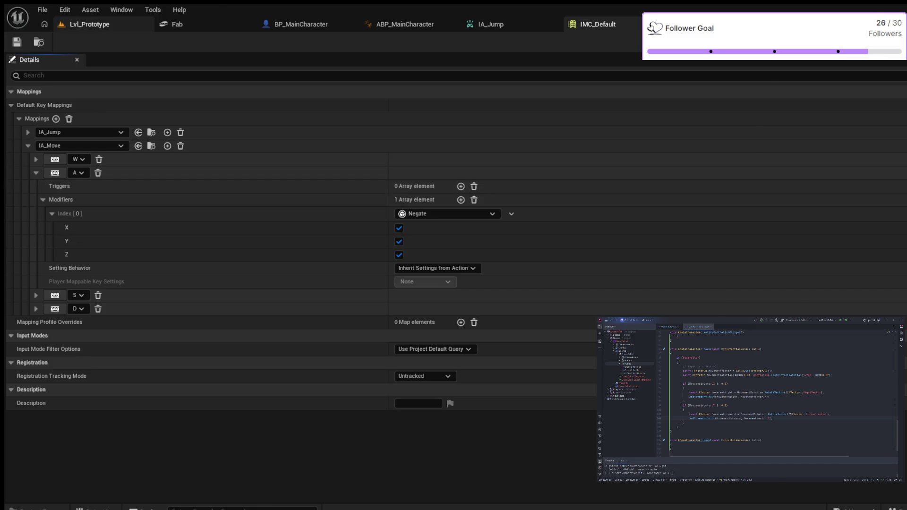
left_click(89, 24)
left_click(252, 41)
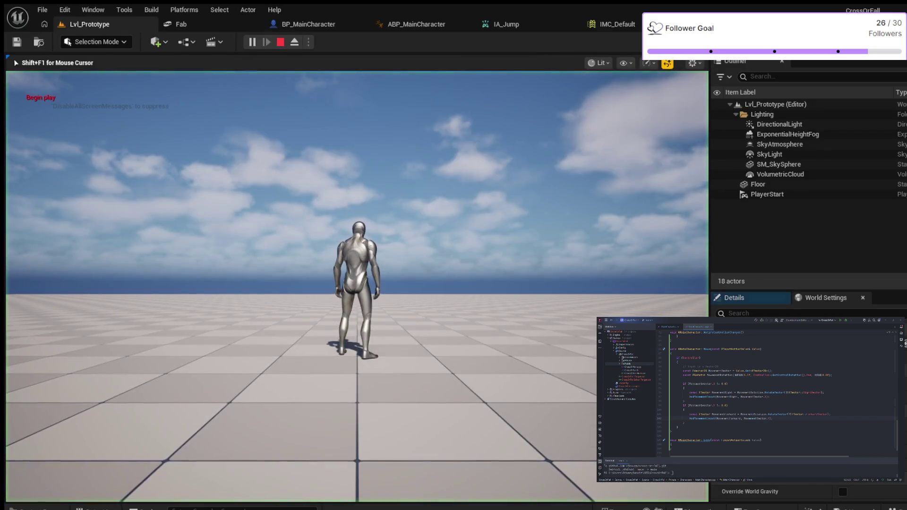
Run the character left, right and forward with WASD, jumping with Space.
key("a")
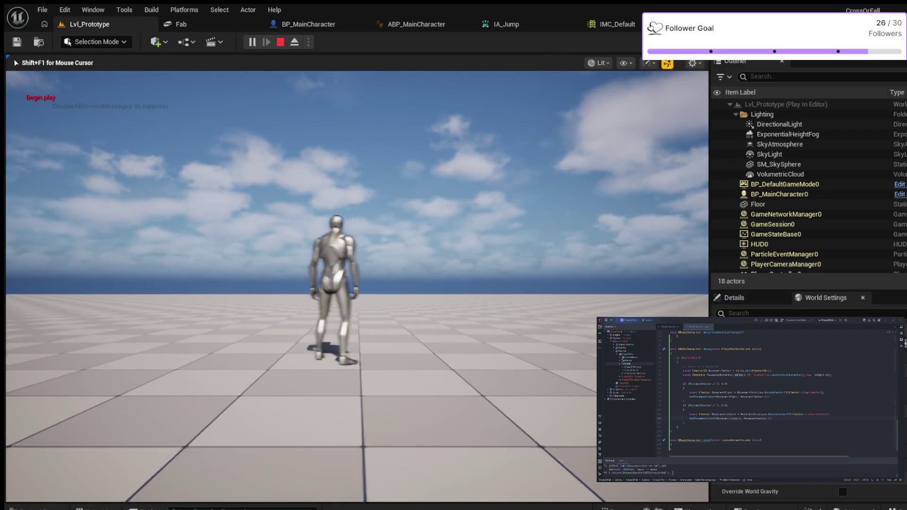
key("d")
key("a")
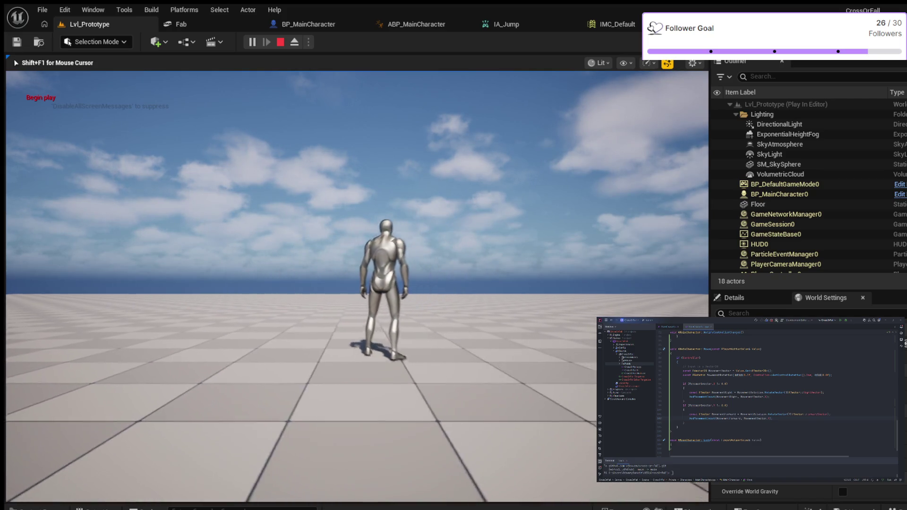
key("w")
key("space")
key("a")
key("d")
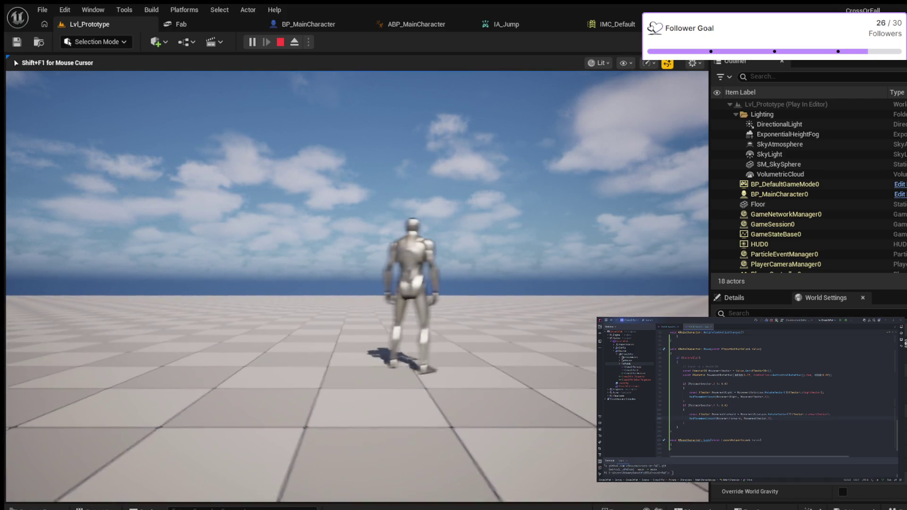
key("a")
key("d")
key("w")
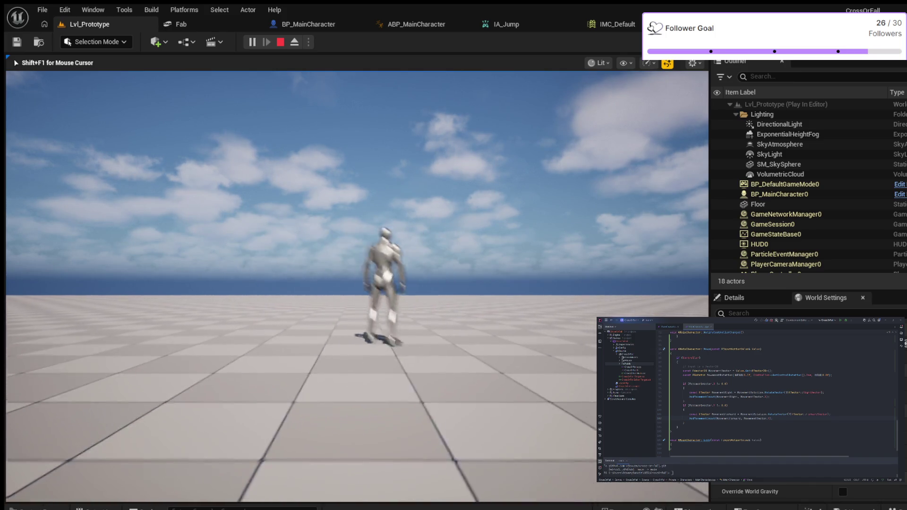
key("a")
key("space")
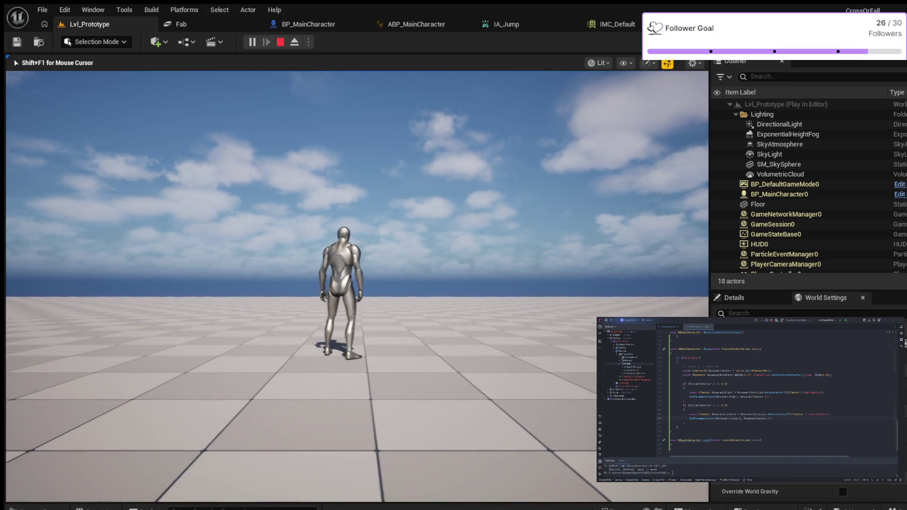
Keep running and jumping around the level, then stop the play-test and return to BP_MainCharacter.
key("d")
key("space")
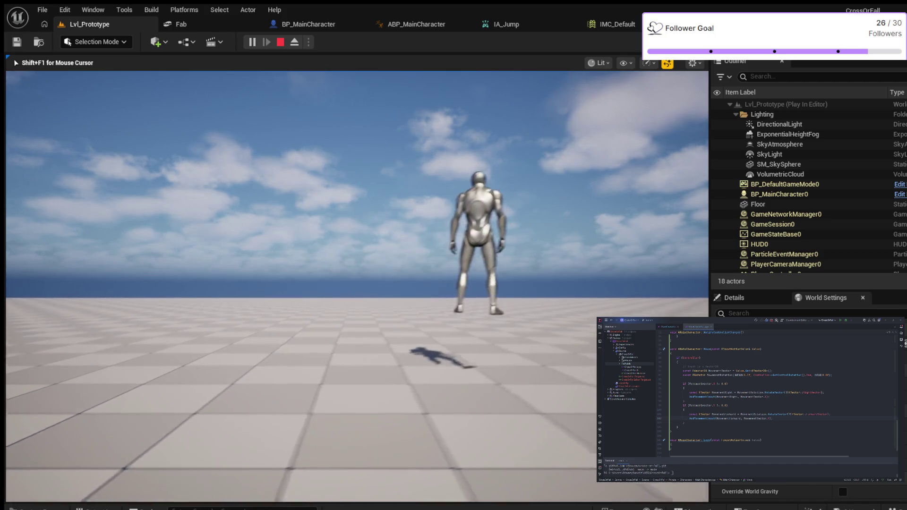
key("a")
key("d")
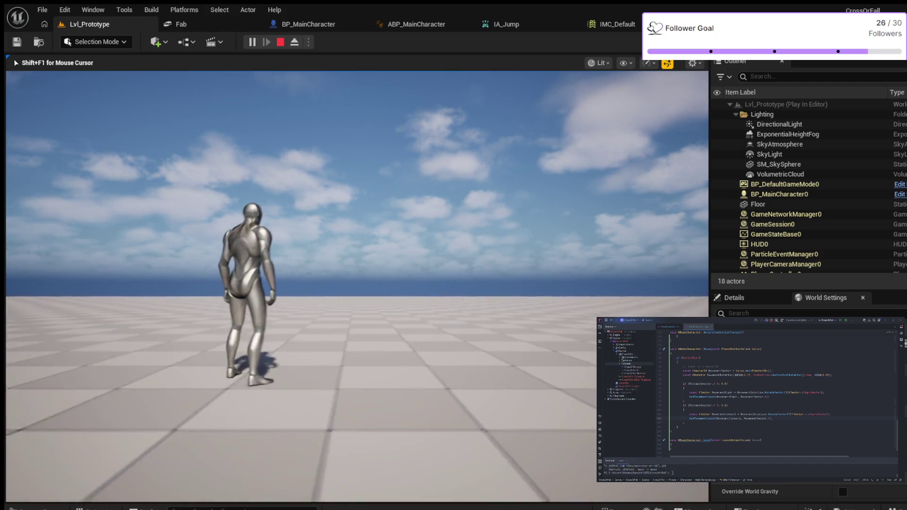
key("a")
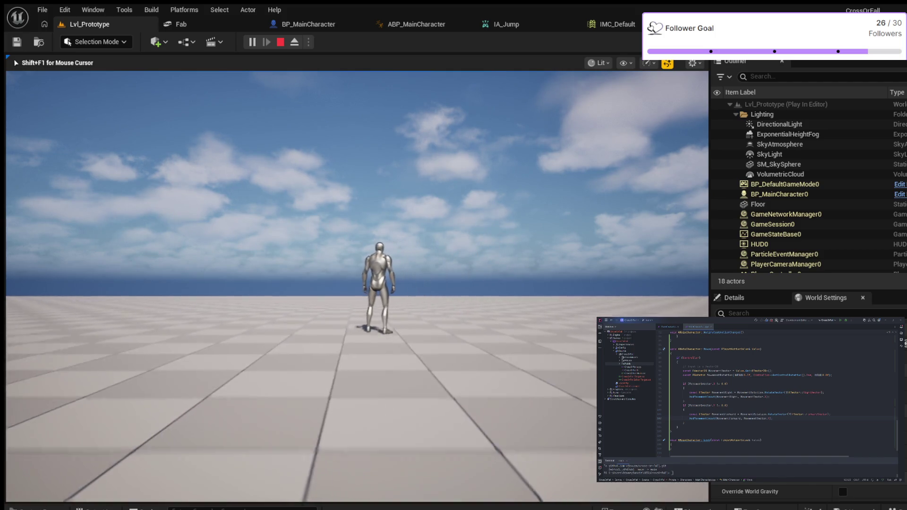
key("space")
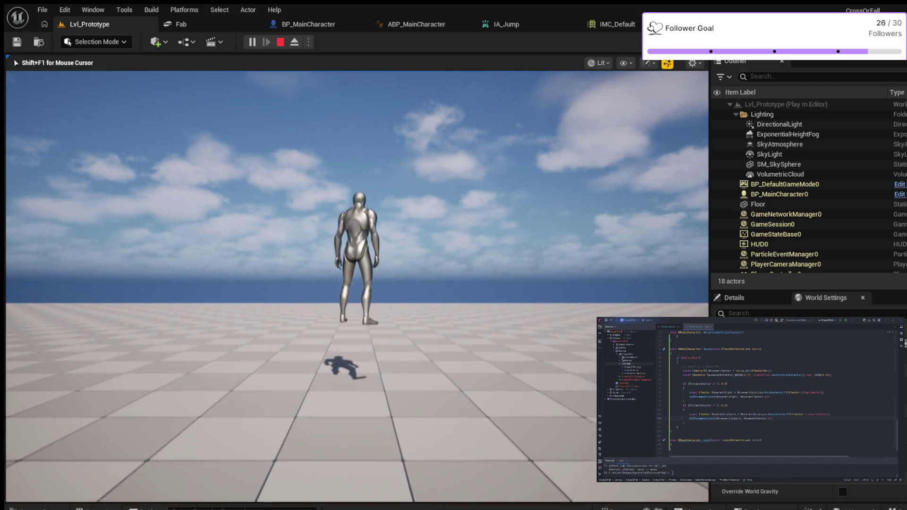
key("w")
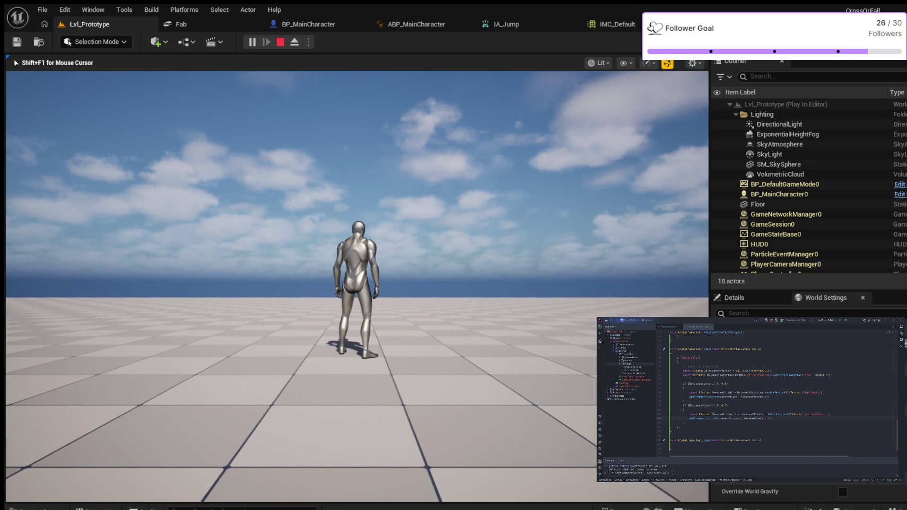
key("Escape")
left_click(307, 24)
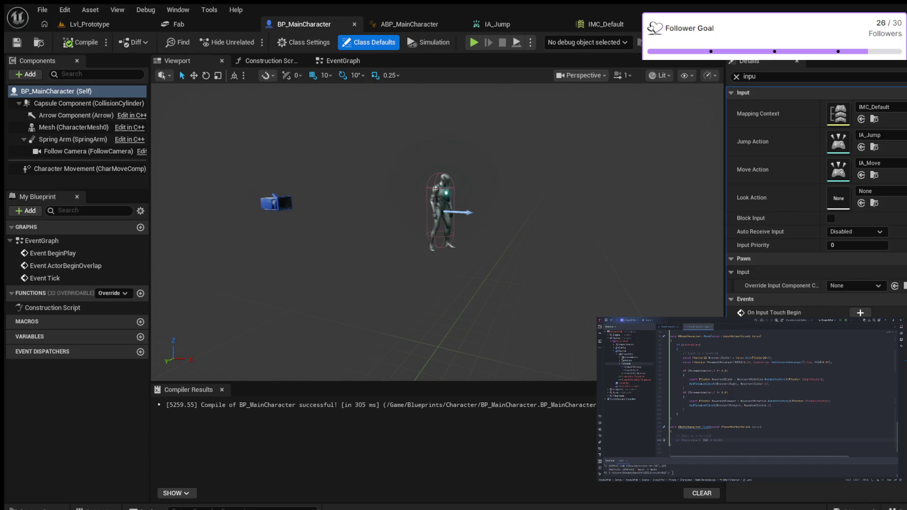
In Look, name the FVector2D input variable LookAxisVector and open the Controller check body.
key("Return")
type("Axis")
type("D")
key("Return")
key("ctrl+z")
key("ctrl+z")
type("Vector")
key("Return")
key("Return")
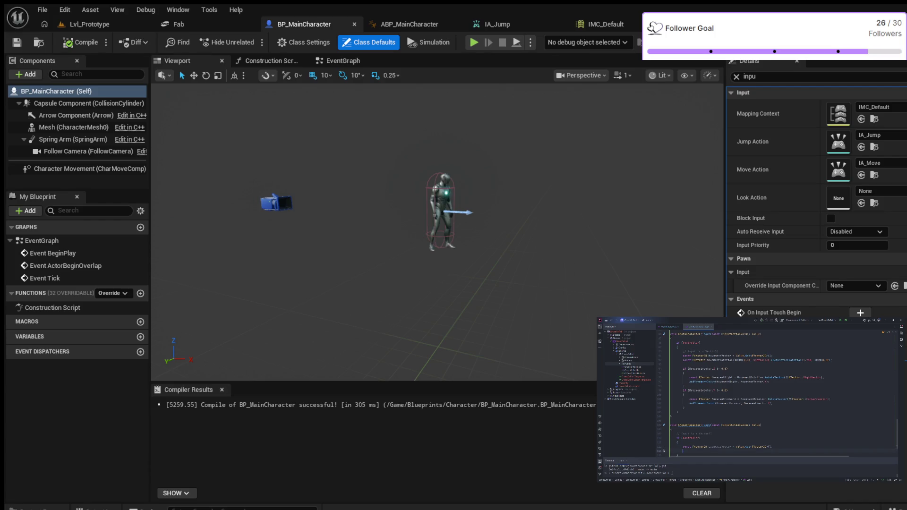
key("Return")
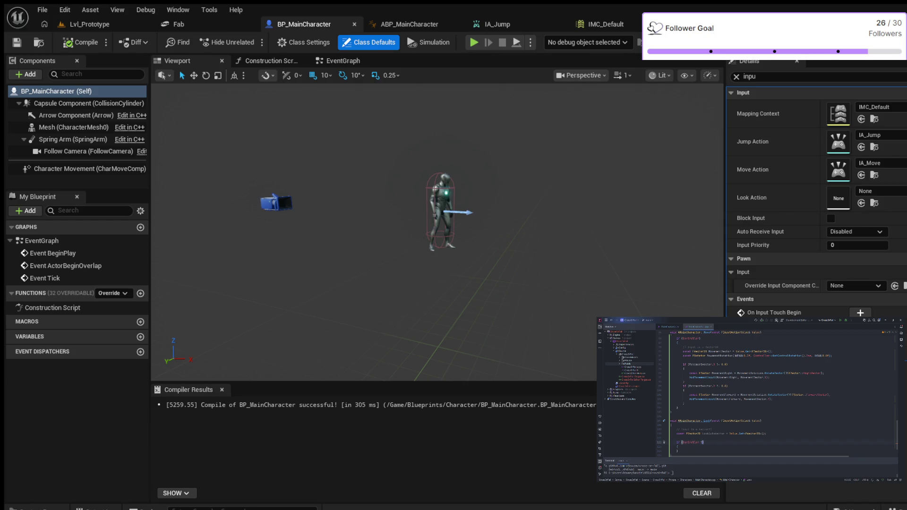
Make the check Controller != nullptr and add AddControllerYawInput(LookAxisVector.X) inside it.
type("= nullptr")
key("Return")
type("AddContr")
key("Return")
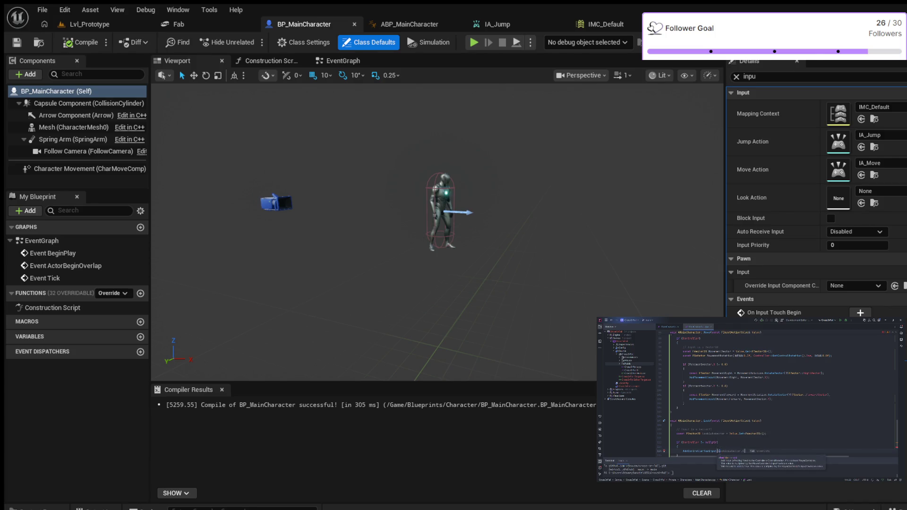
key("Tab")
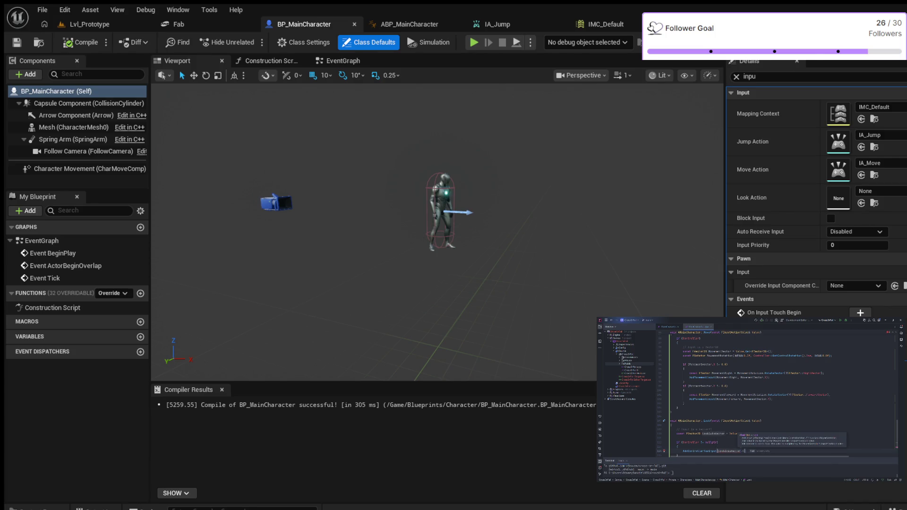
key("Tab")
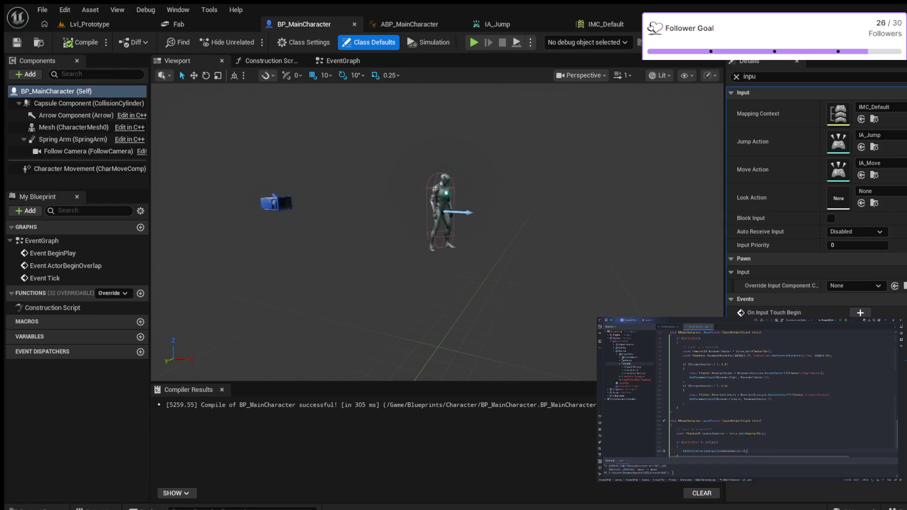
Add AddControllerPitchInput(LookAxisVector.Y), then go back to the Lvl_Prototype level.
key("Return")
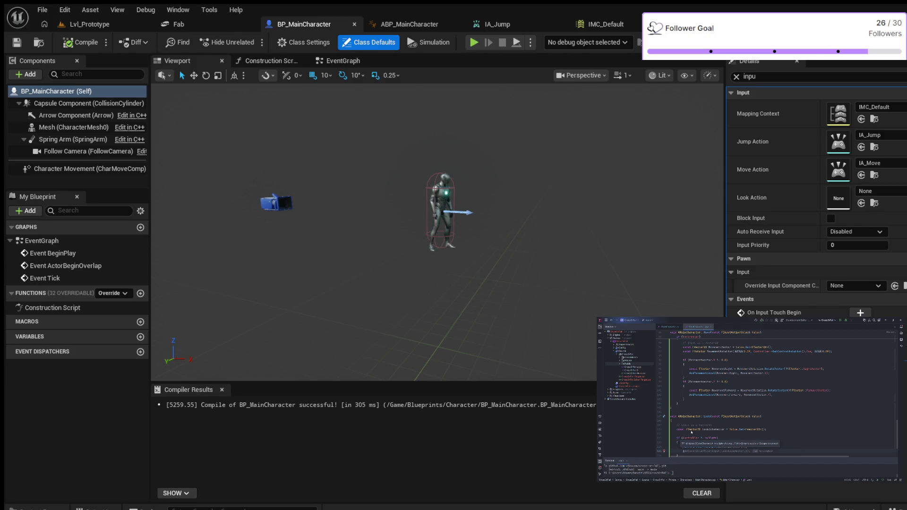
key("Tab")
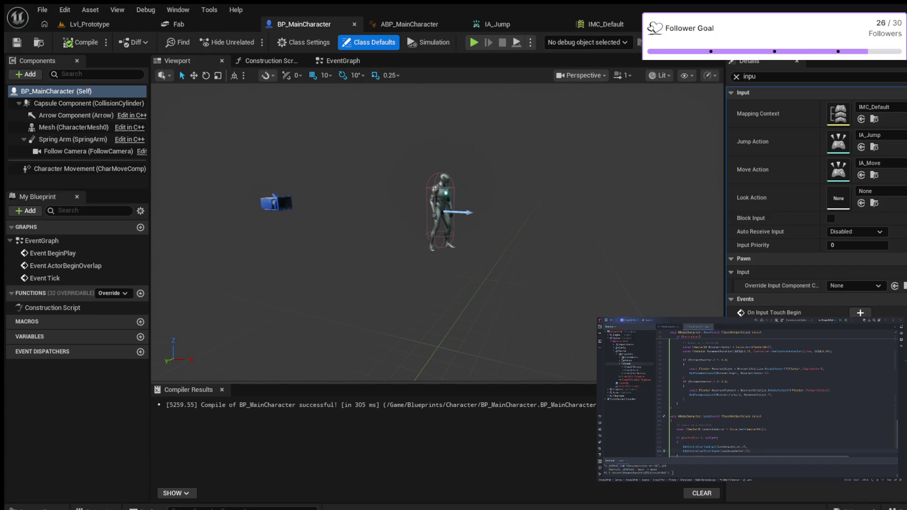
left_click(90, 24)
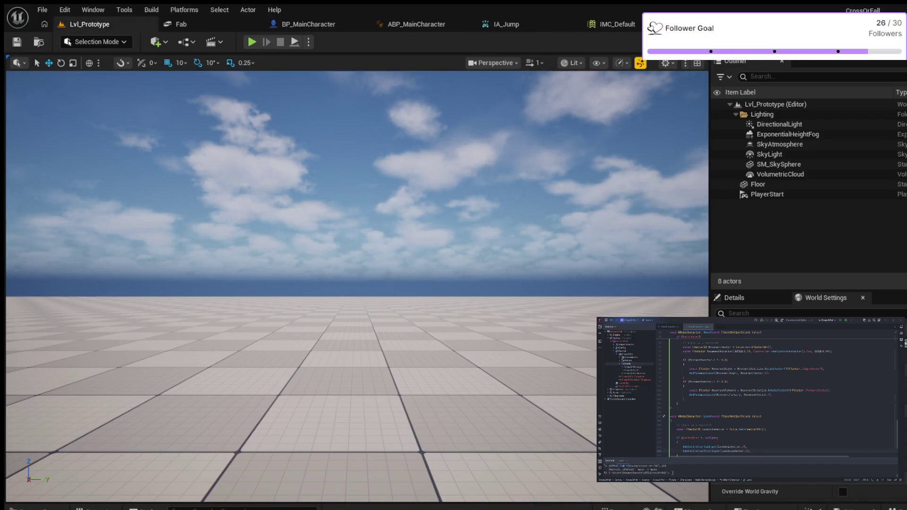
Create a new input action named IA_Look in the Input/Actions folder.
left_click(614, 24)
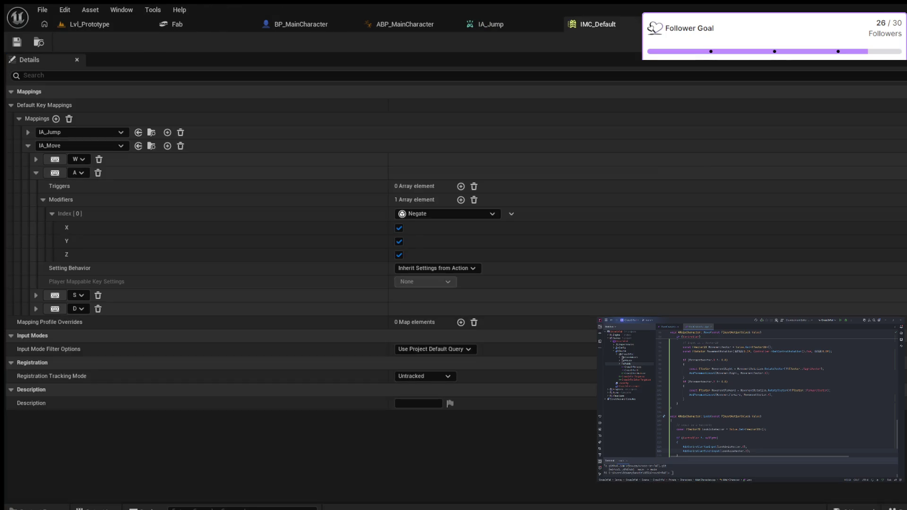
left_click(28, 146)
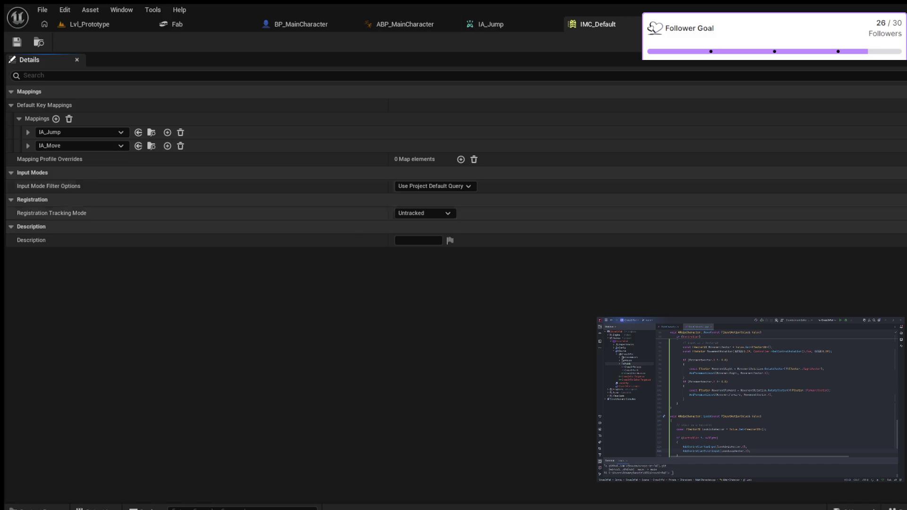
key("ctrl+space")
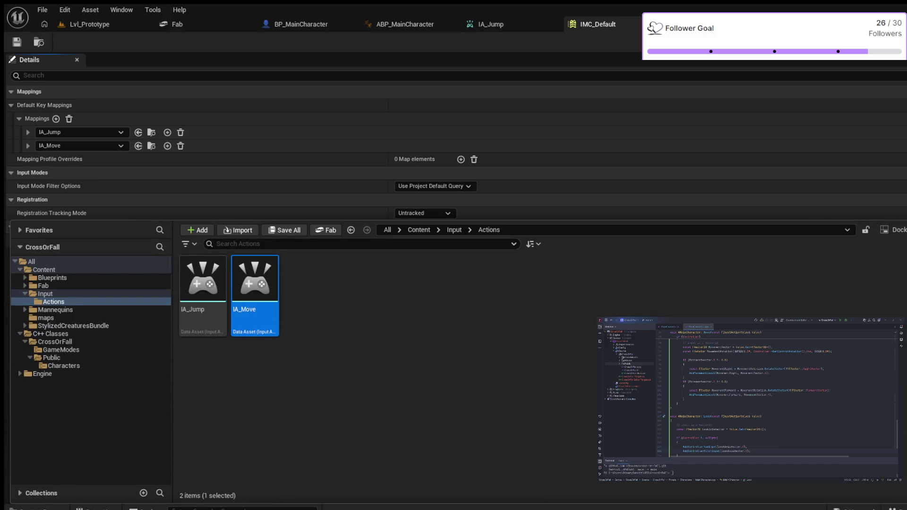
key("Escape")
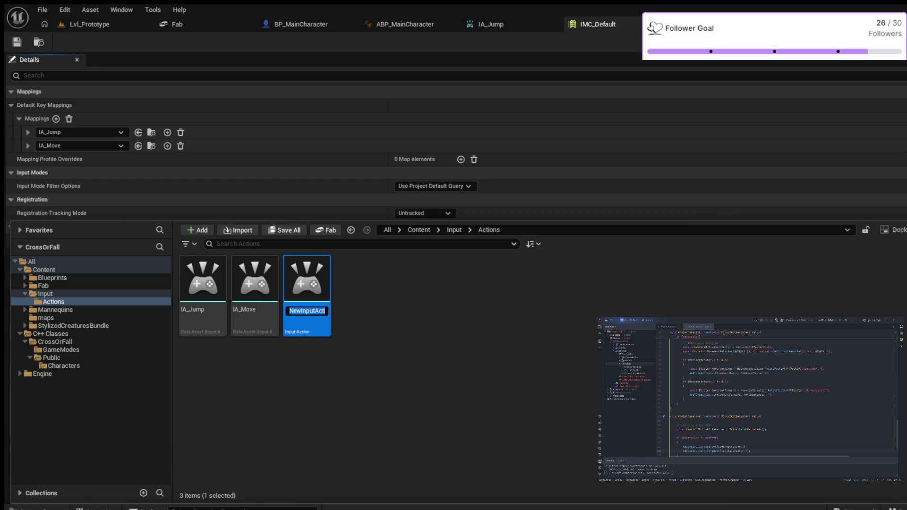
key("BackSpace")
type("IA")
type("_Look")
key("Return")
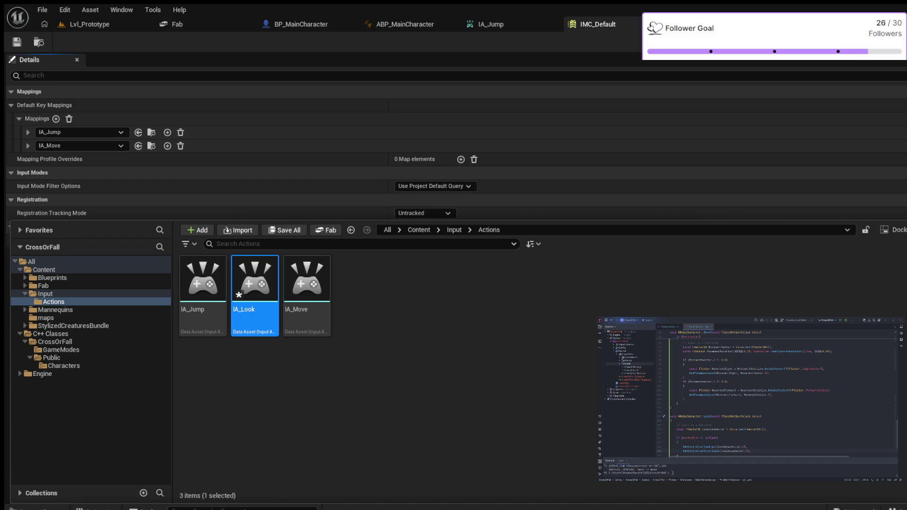
Set IA_Look's Value Type to Axis2D (Vector2D) and return to IMC_Default.
key("Return")
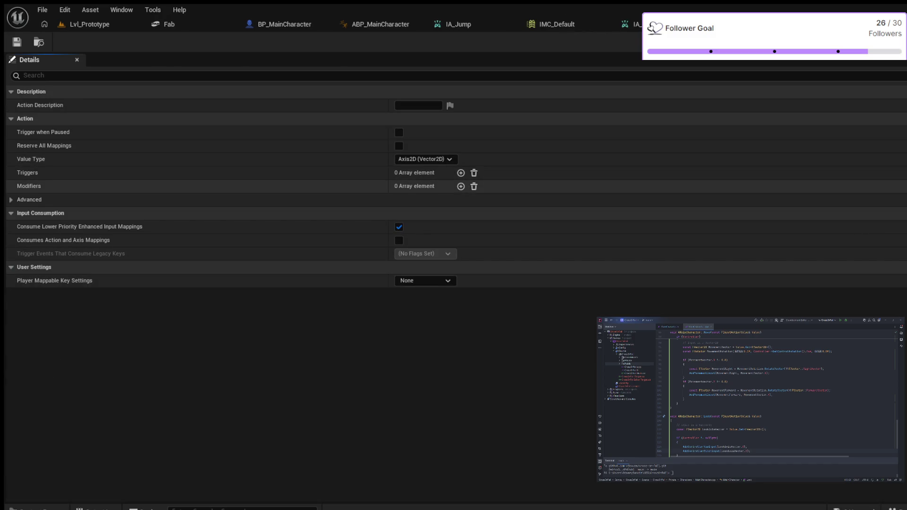
left_click(425, 160)
left_click(425, 191)
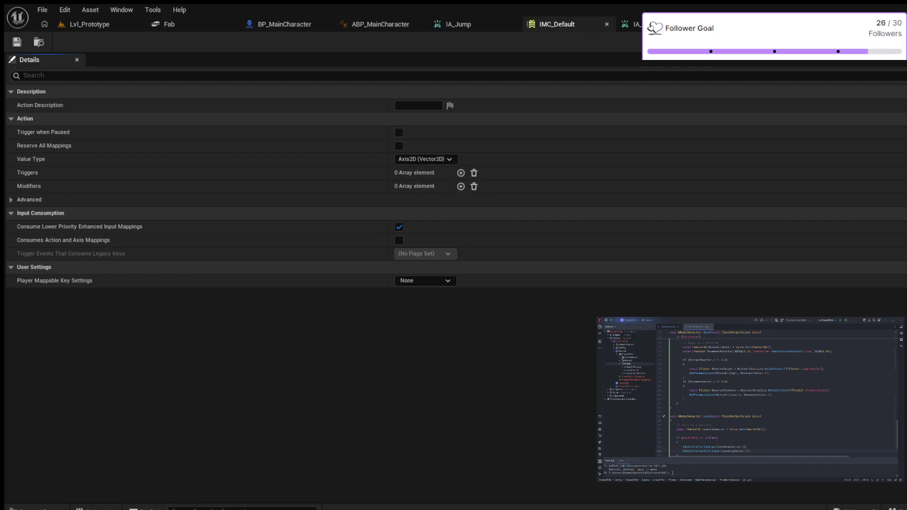
left_click(550, 24)
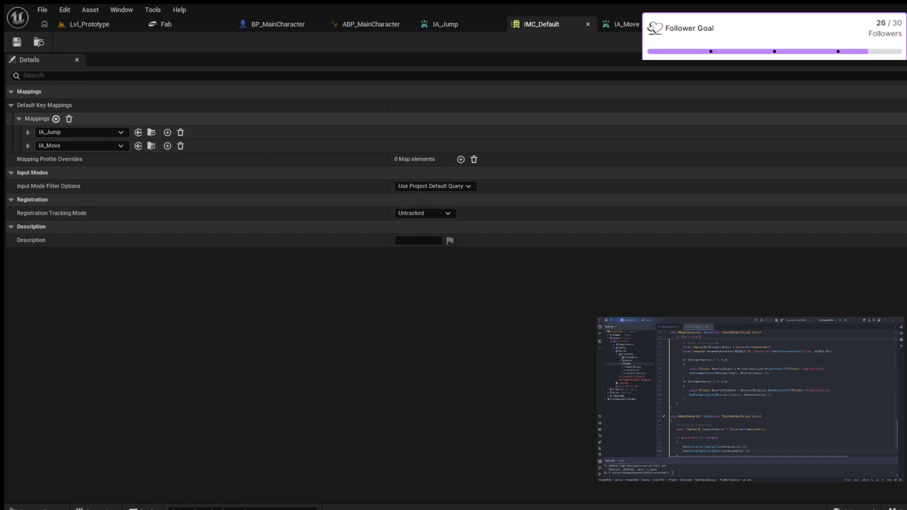
Add an IA_Look mapping to IMC_Default and expand its key row.
left_click(55, 118)
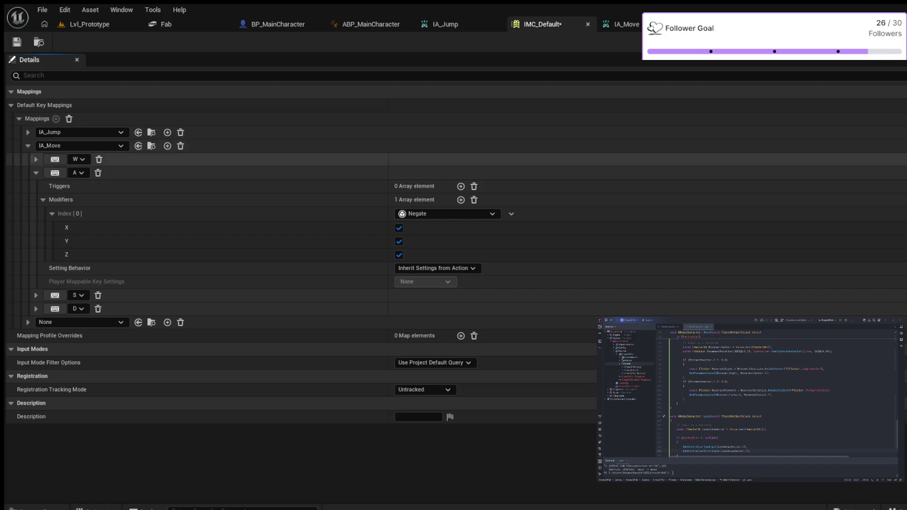
left_click(28, 146)
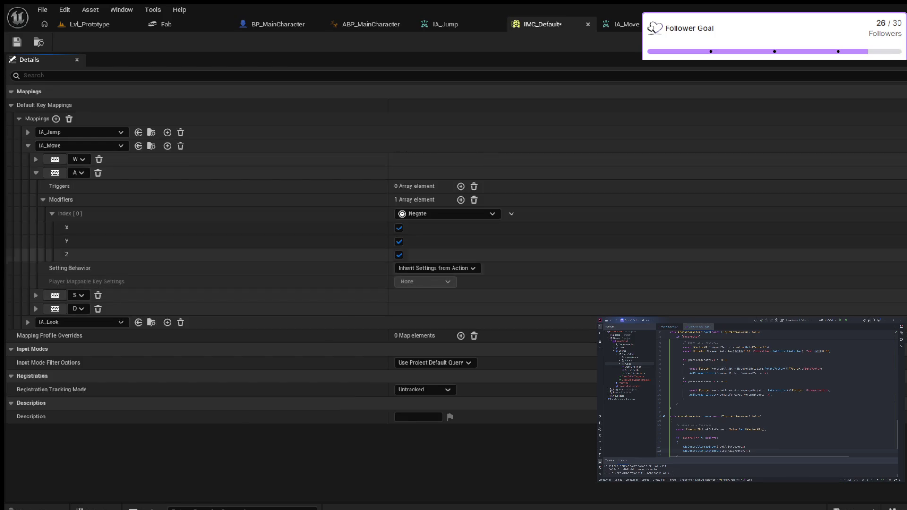
left_click(35, 173)
left_click(28, 146)
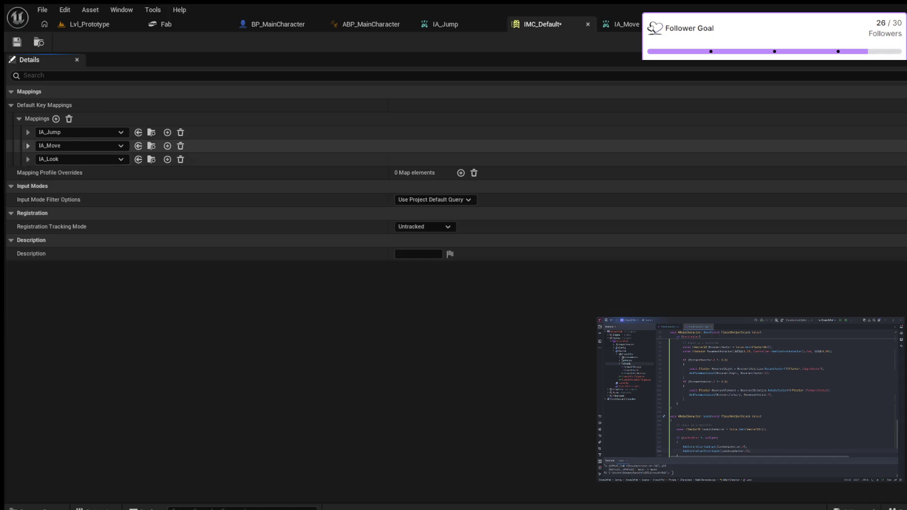
left_click(28, 159)
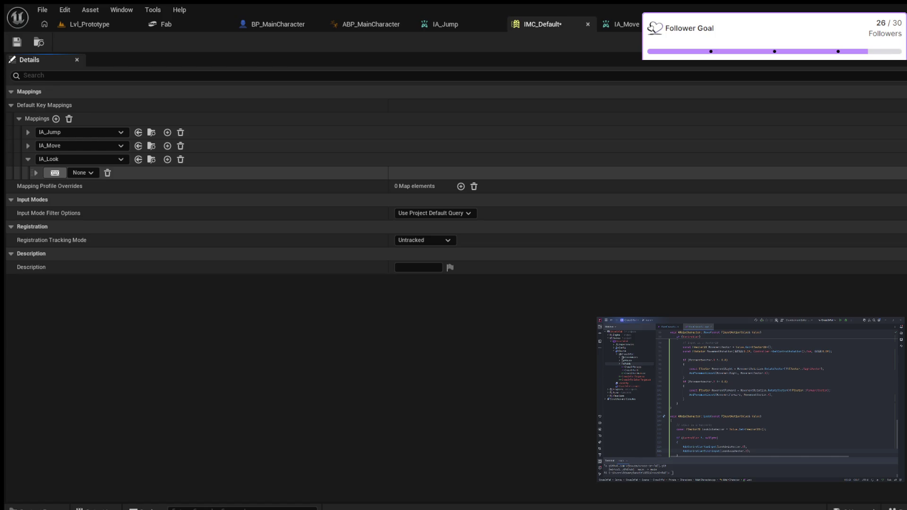
Bind IA_Look to Mouse XY 2D-Axis, then start a play-test of Lvl_Prototype.
left_click(55, 173)
left_click(54, 173)
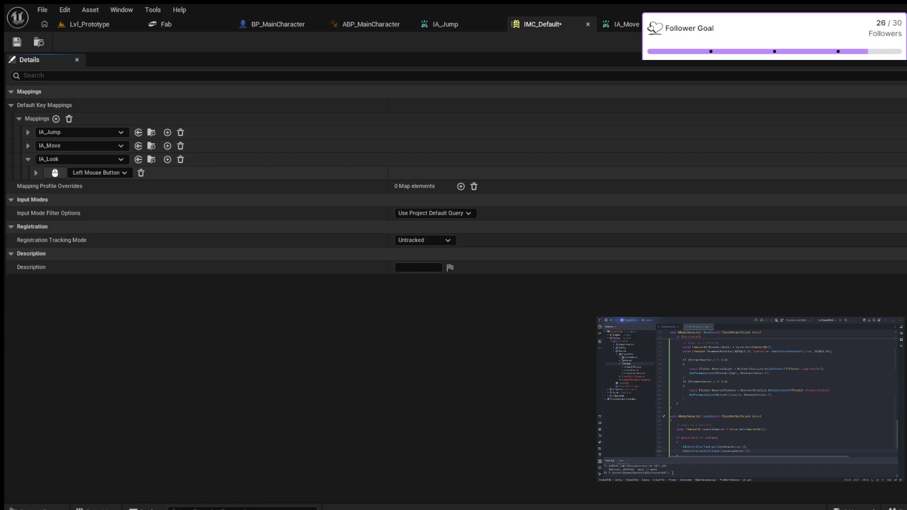
left_click(99, 173)
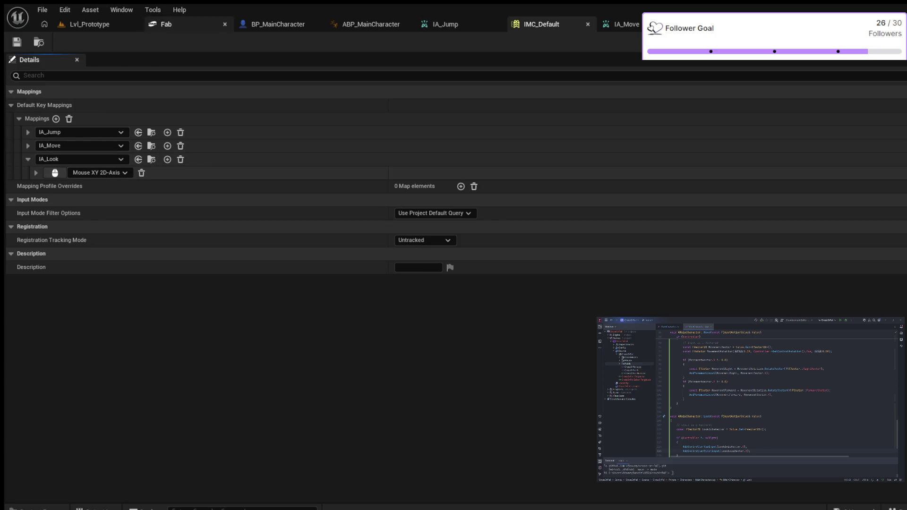
left_click(89, 24)
left_click(251, 41)
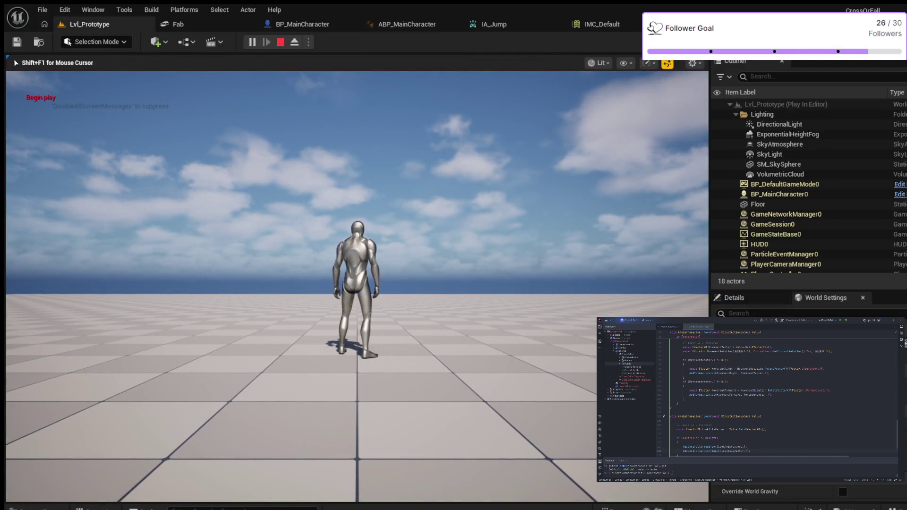
Set BP_MainCharacter's Look Action to IA_Look, compile and save, then return to Lvl_Prototype.
key("Escape")
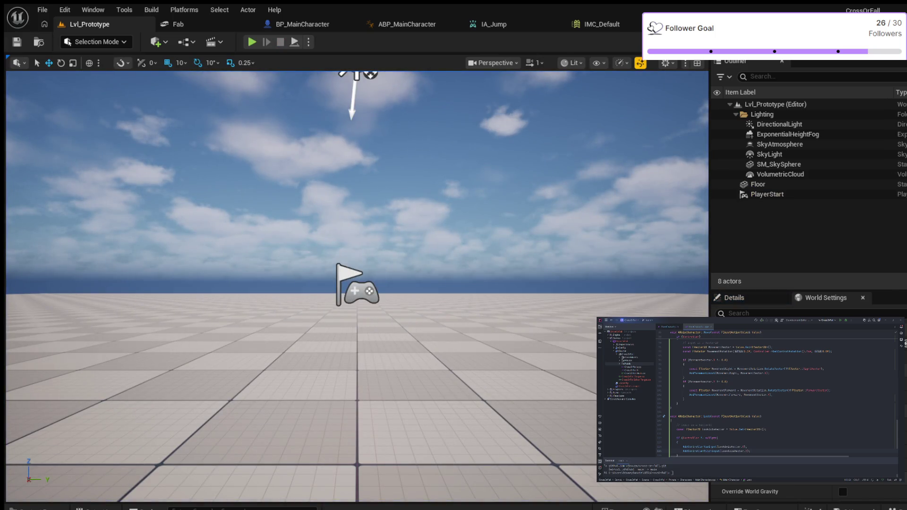
left_click(302, 24)
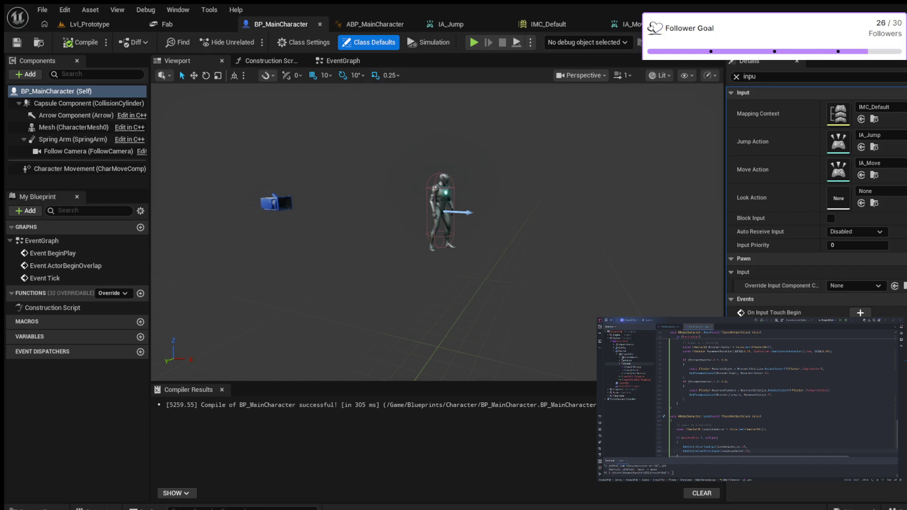
left_click(860, 203)
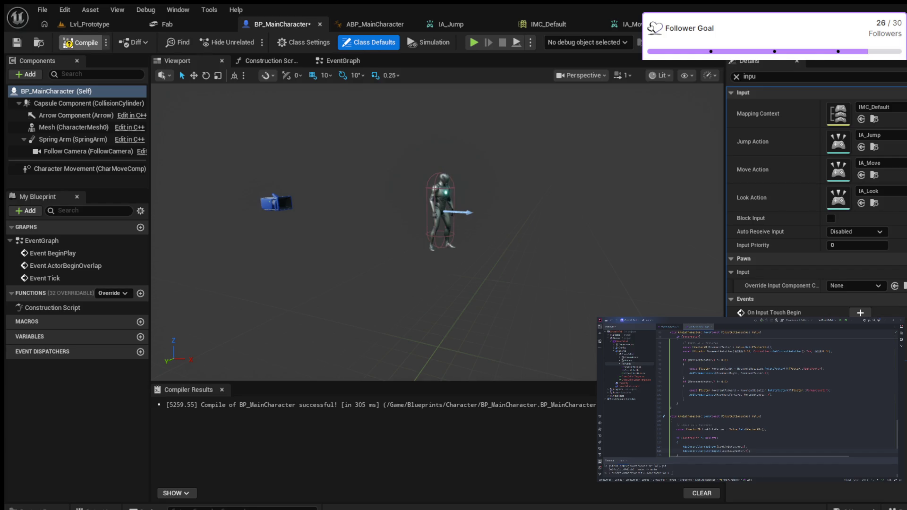
left_click(81, 43)
left_click(17, 42)
left_click(90, 24)
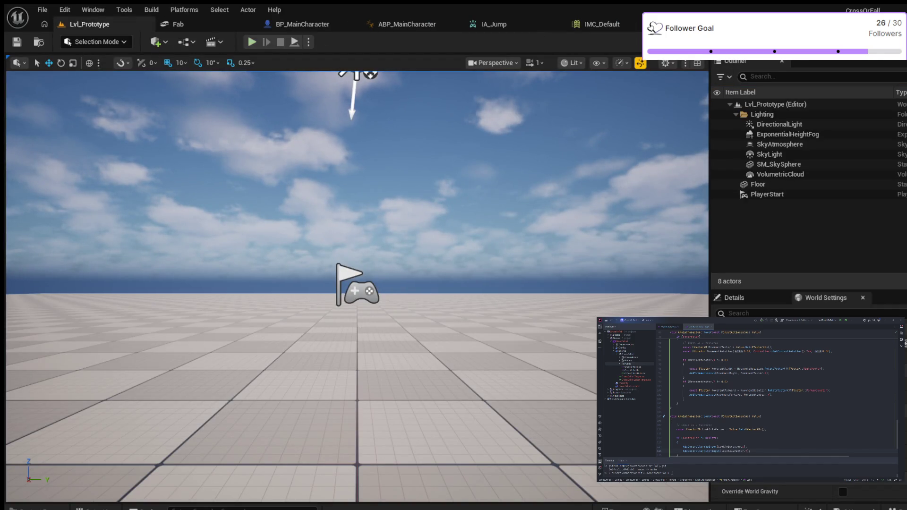
left_click(252, 42)
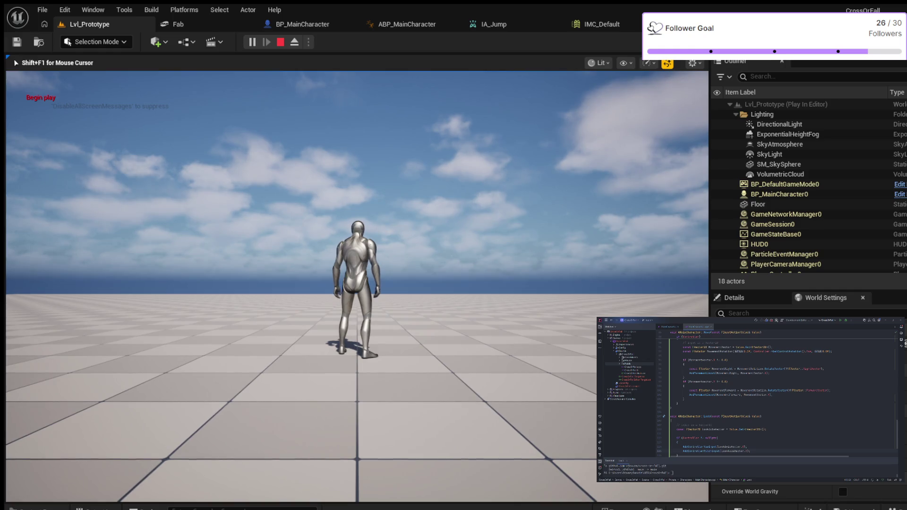
key("w")
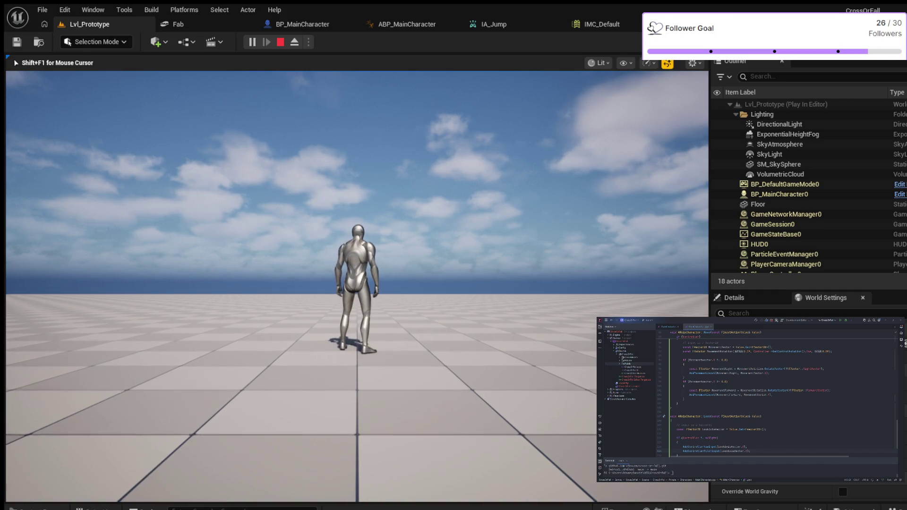
key("a")
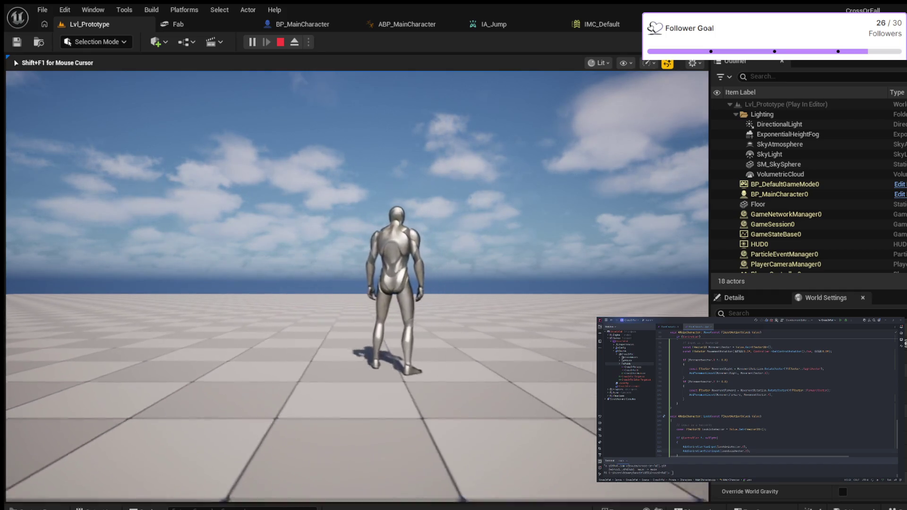
key("Escape")
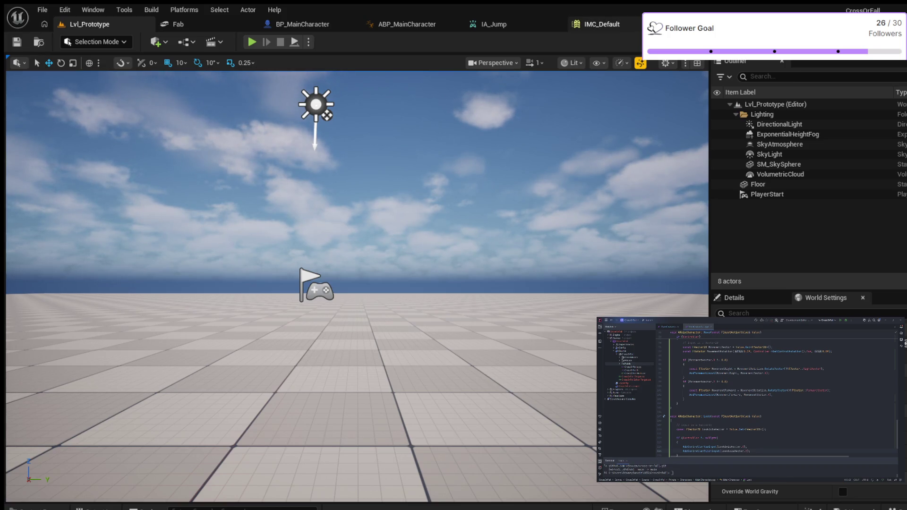
left_click(595, 24)
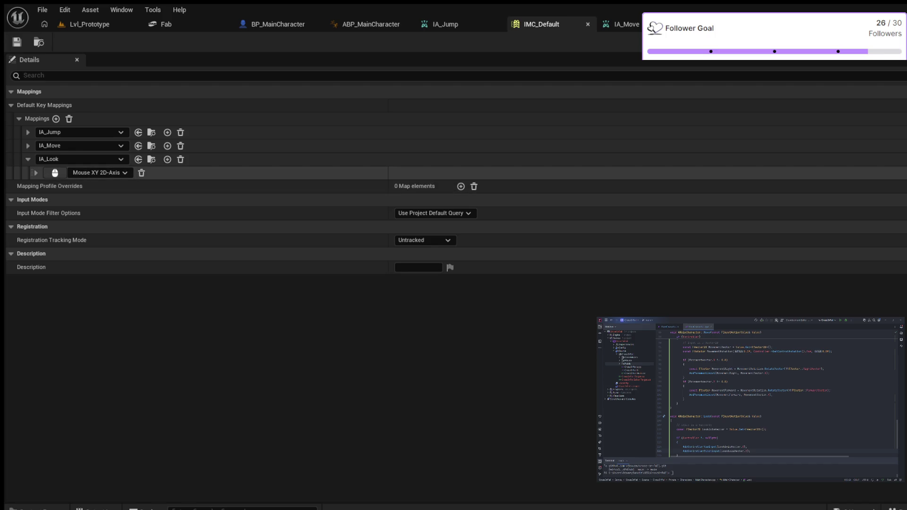
Inspect the Mouse XY 2D-Axis binding and IA_Move key mappings, then switch to ABP_MainCharacter.
left_click(36, 173)
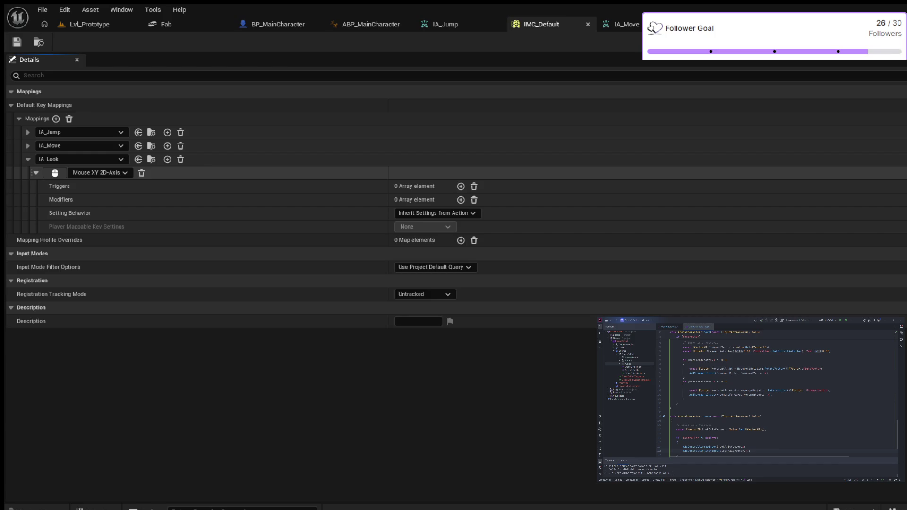
left_click(36, 173)
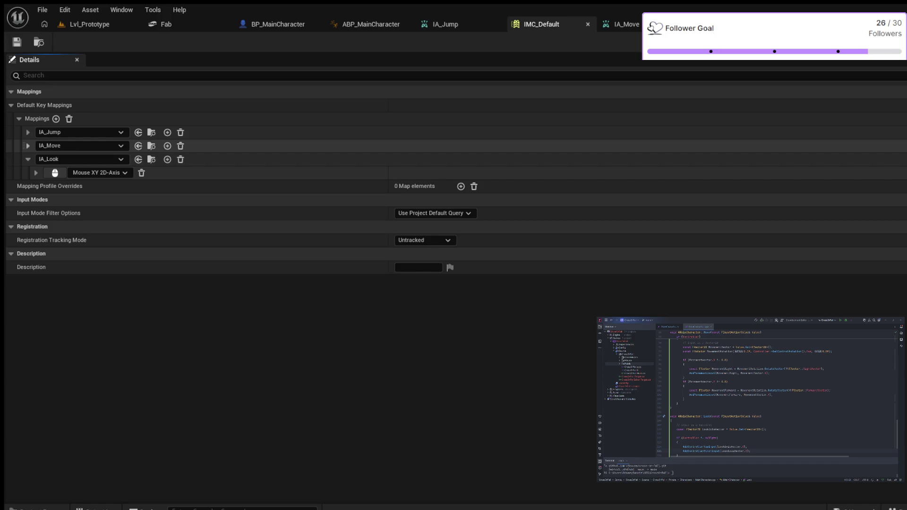
left_click(28, 146)
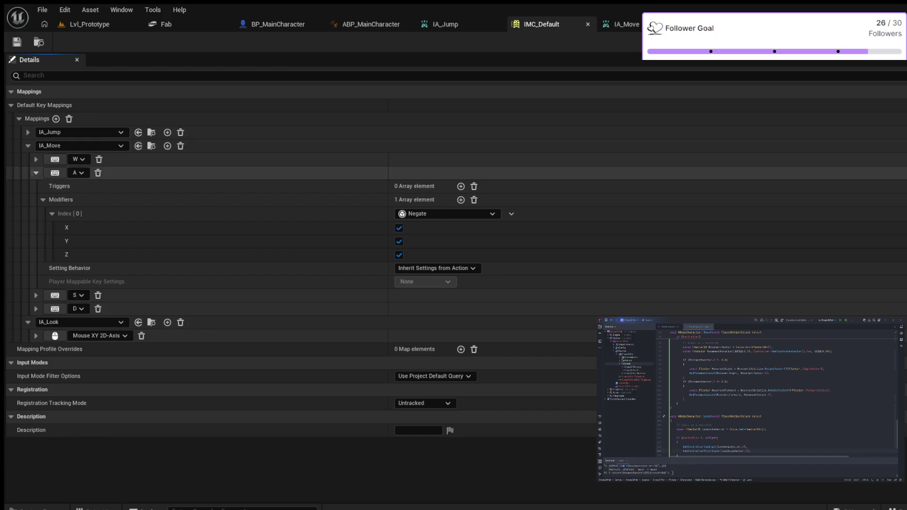
left_click(36, 173)
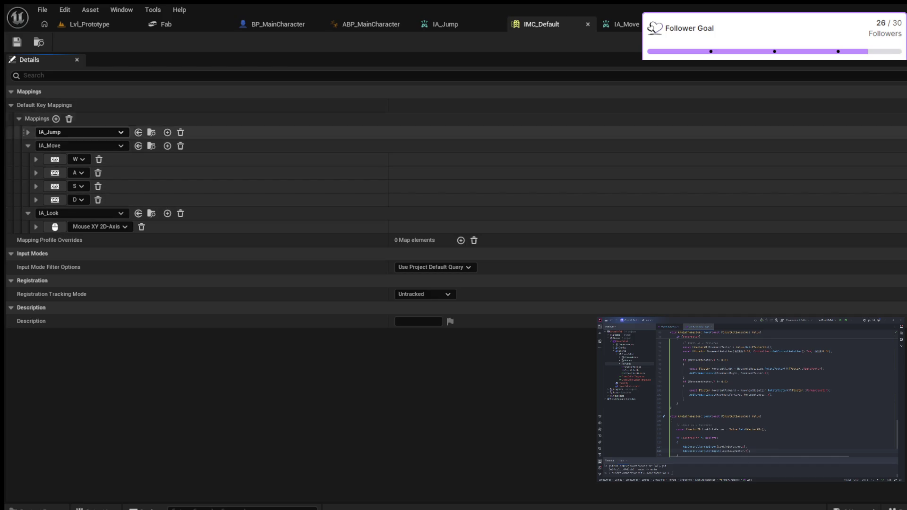
left_click(28, 146)
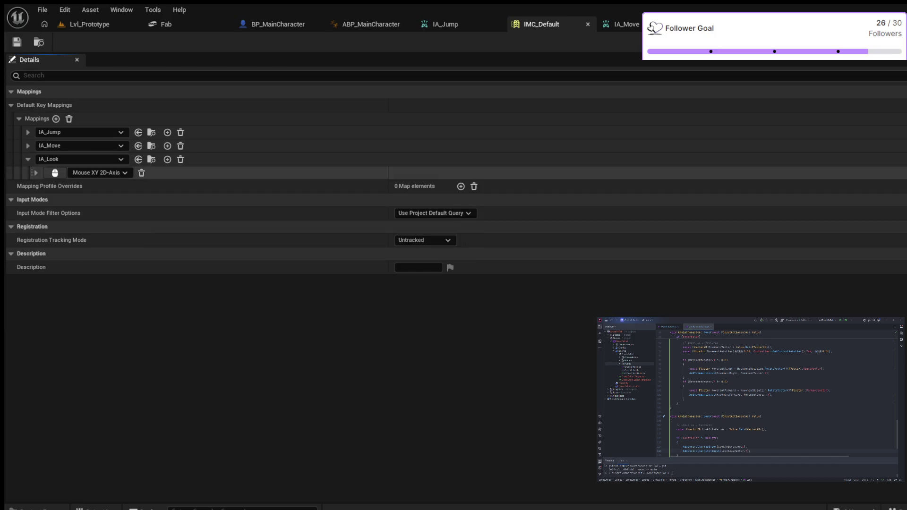
left_click(28, 160)
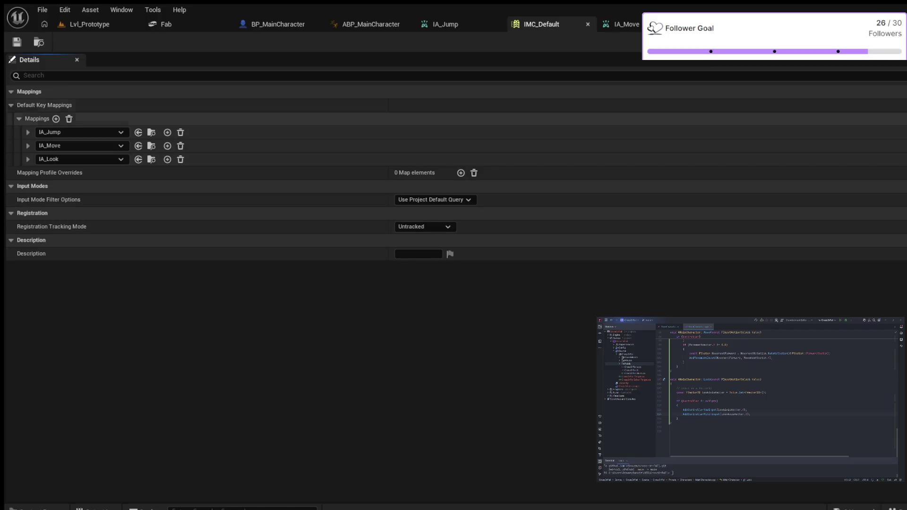
left_click(370, 24)
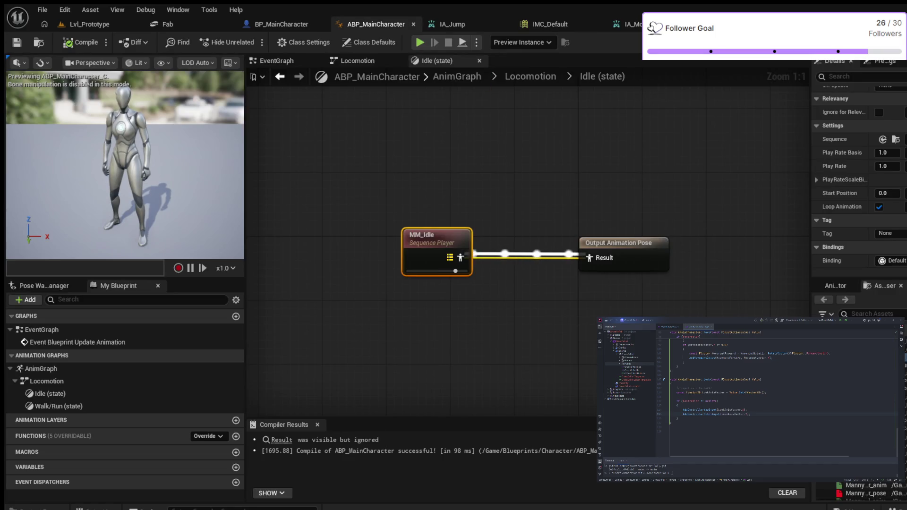
Pass through IMC_Default to BP_MainCharacter to view its IA_Jump, IA_Move and IA_Look actions.
left_click(548, 24)
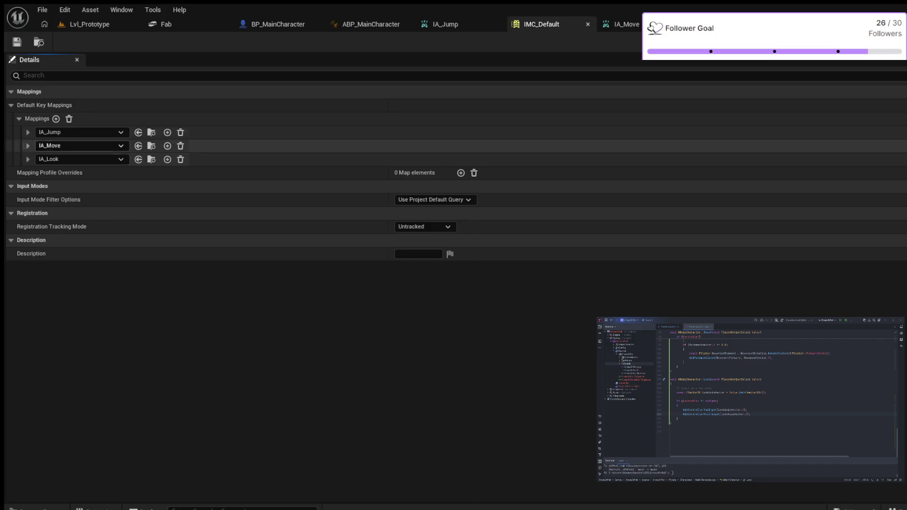
left_click(278, 24)
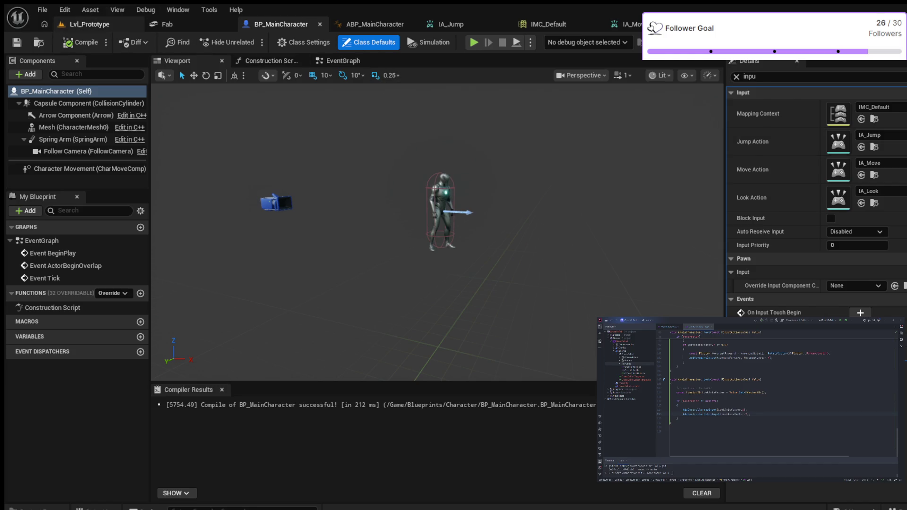
Play-test Lvl_Prototype with Alt+P, walking backward and strafing with S, A, D, then stop.
left_click(89, 24)
key("alt+p")
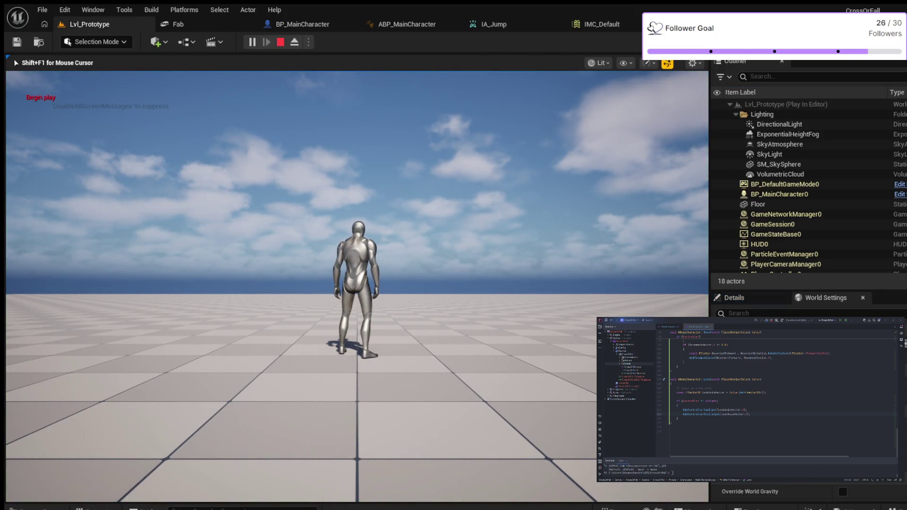
key("s")
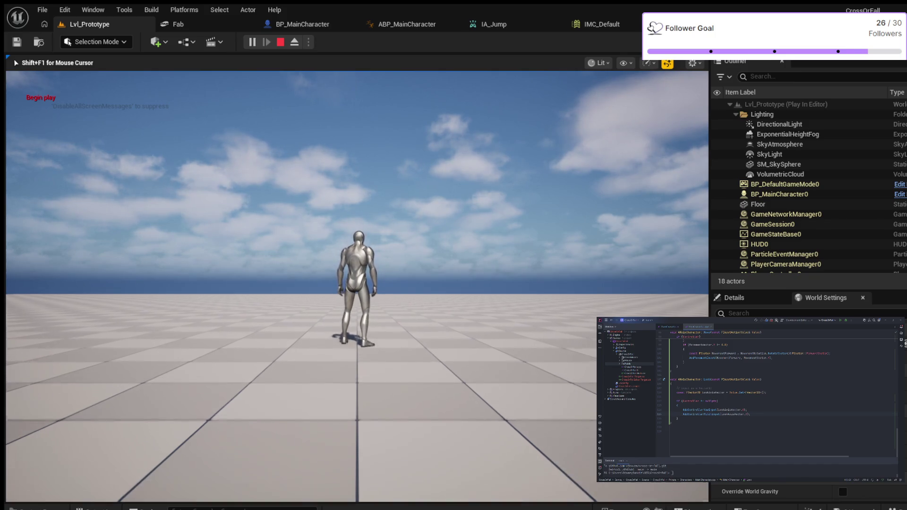
key("a")
key("d")
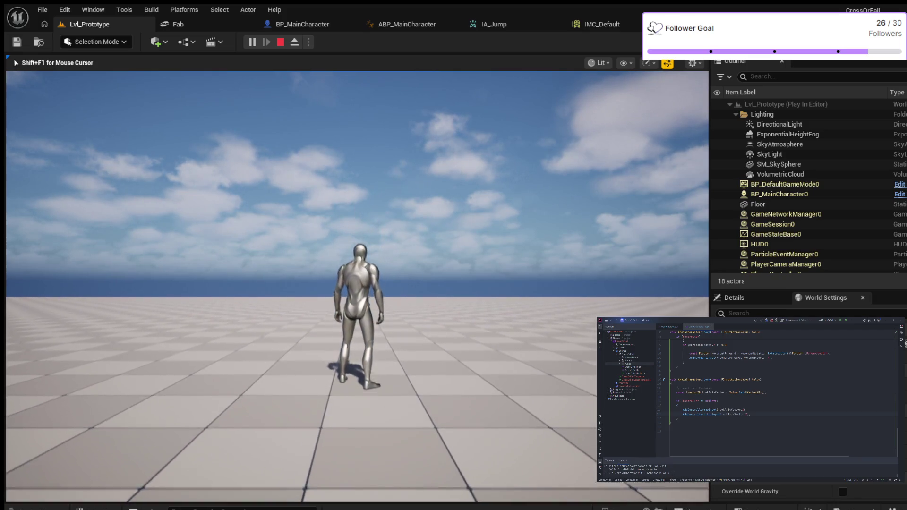
key("s")
key("Escape")
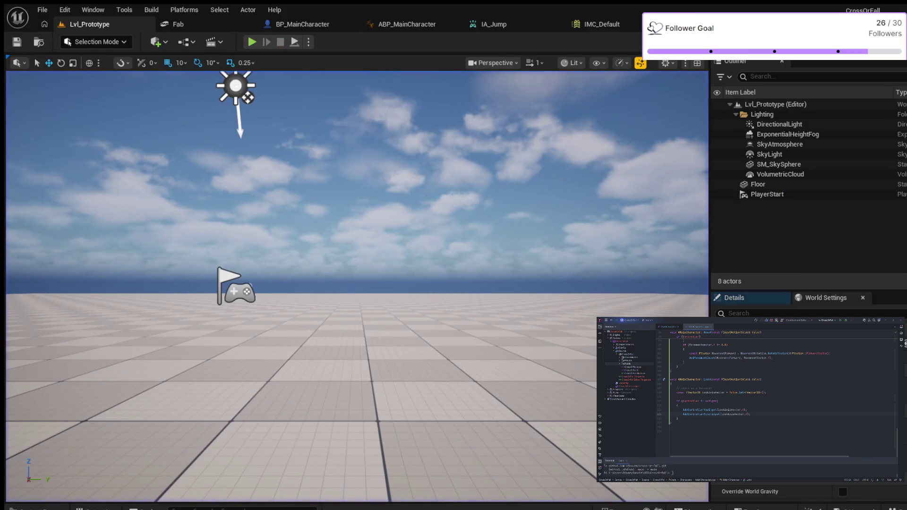
In IMC_Default, expand IA_Look and IA_Move to inspect the W key's modifiers.
left_click(601, 24)
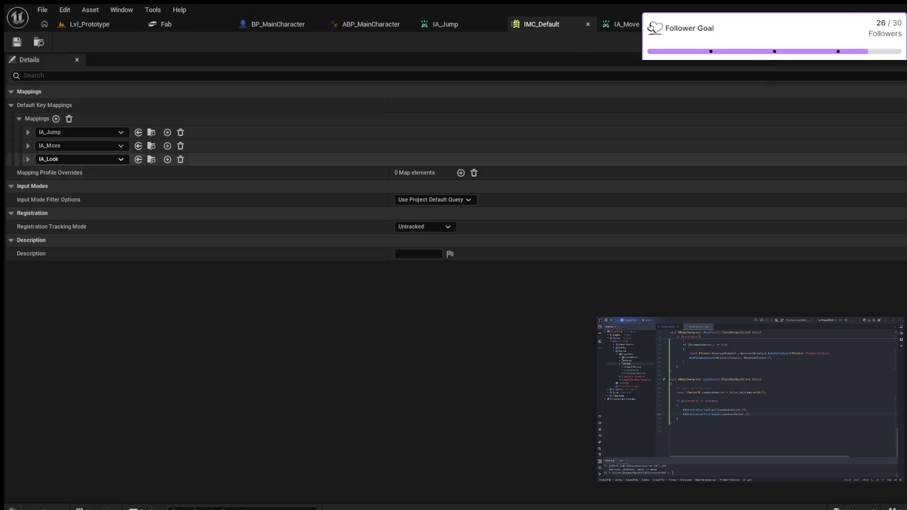
left_click(28, 159)
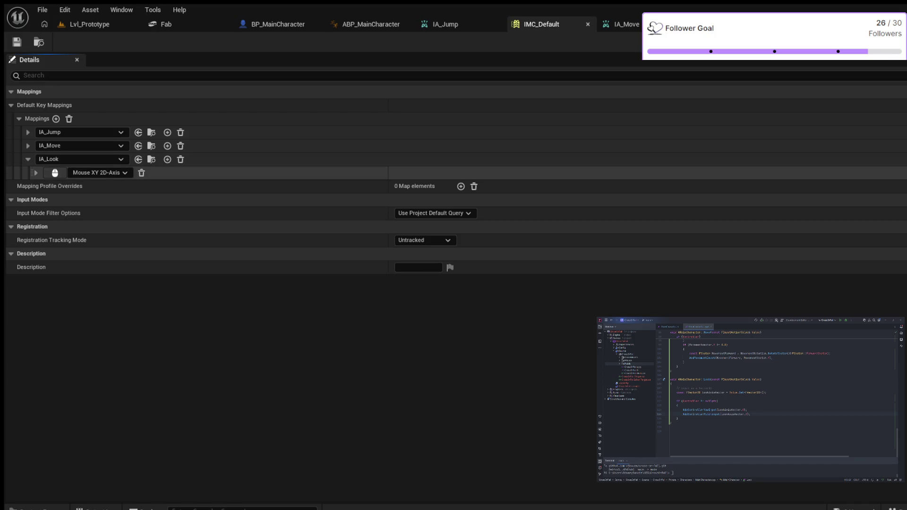
left_click(28, 146)
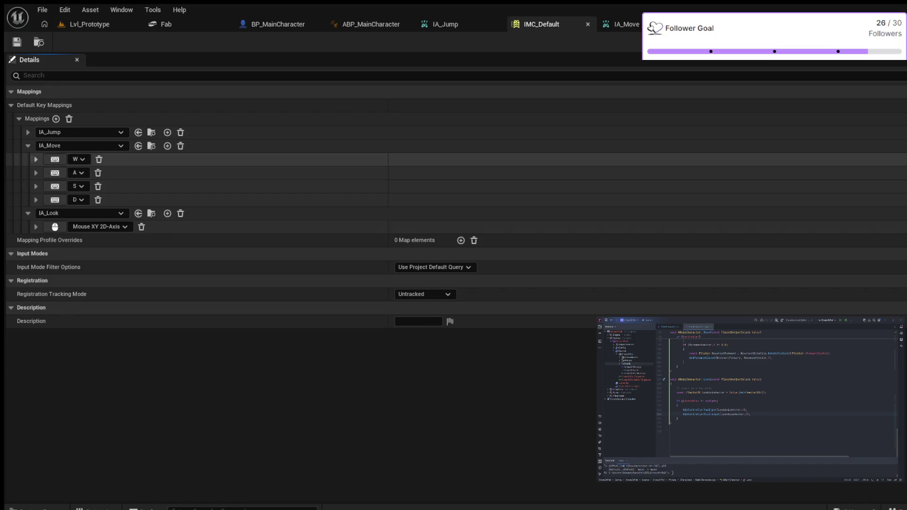
left_click(36, 159)
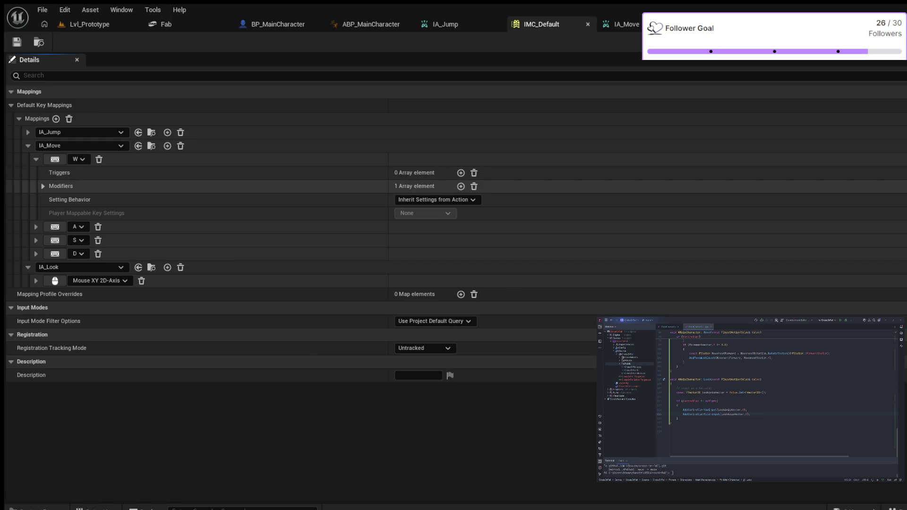
left_click(43, 186)
left_click(43, 186)
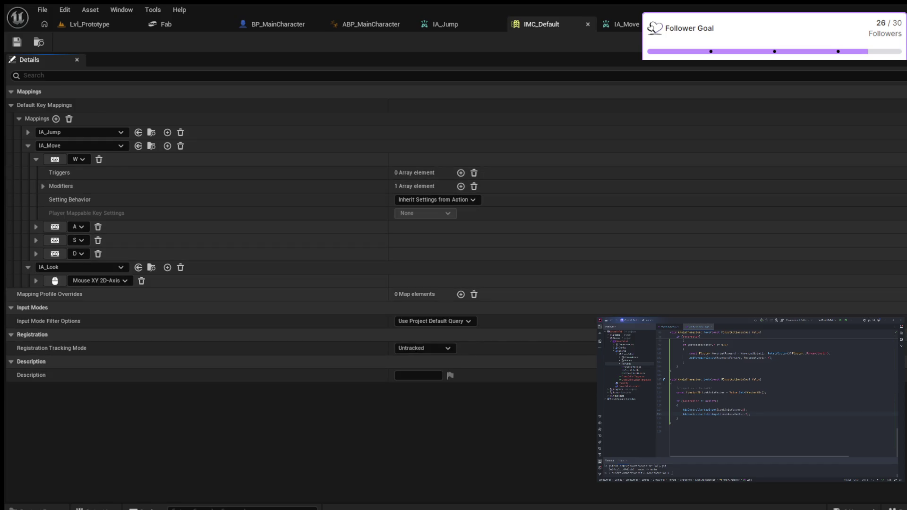
Add a Swizzle Input Axis Values modifier to the Mouse XY 2D-Axis binding, then return to Lvl_Prototype.
left_click(35, 280)
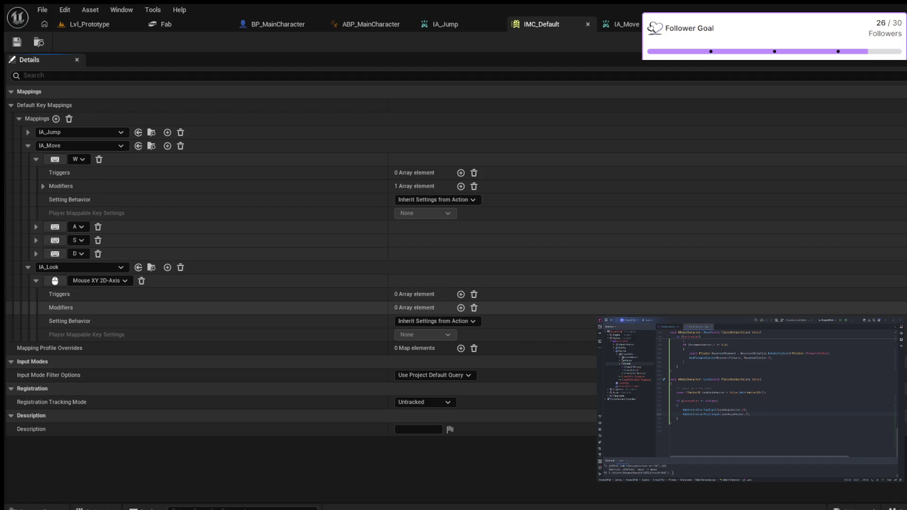
left_click(460, 307)
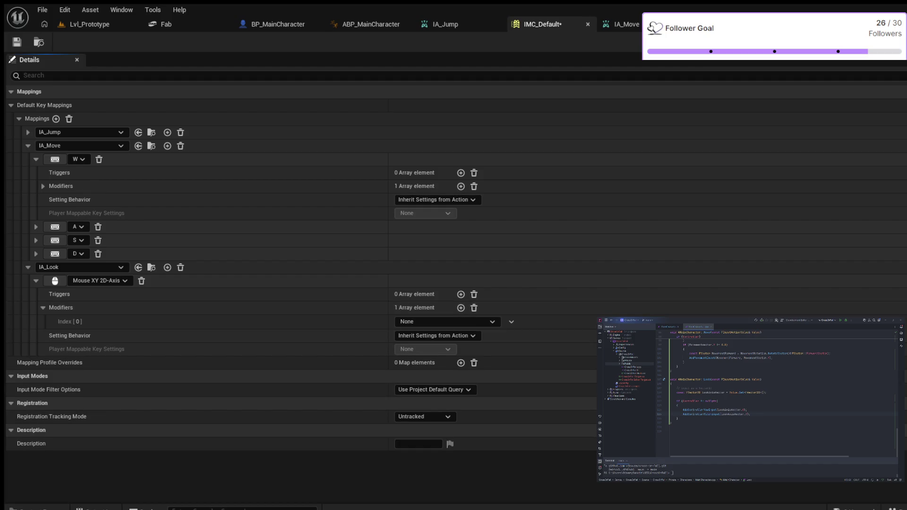
key("Return")
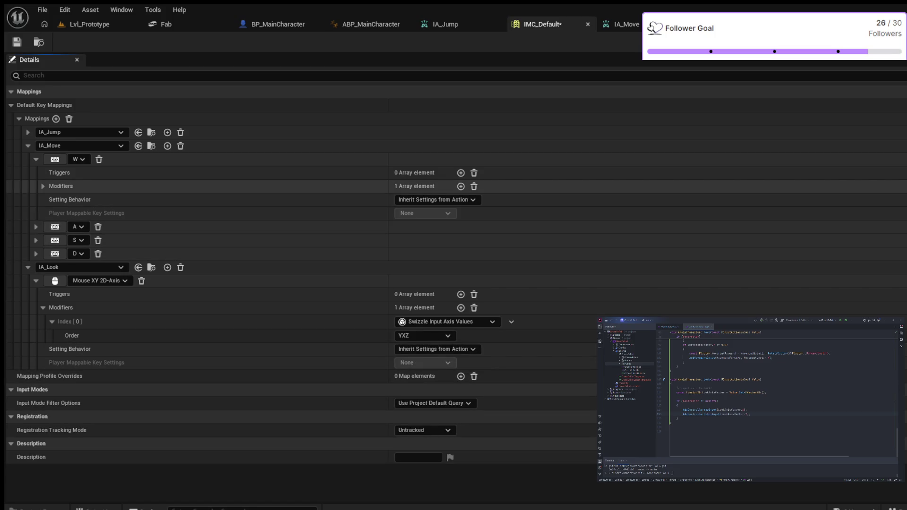
left_click(89, 24)
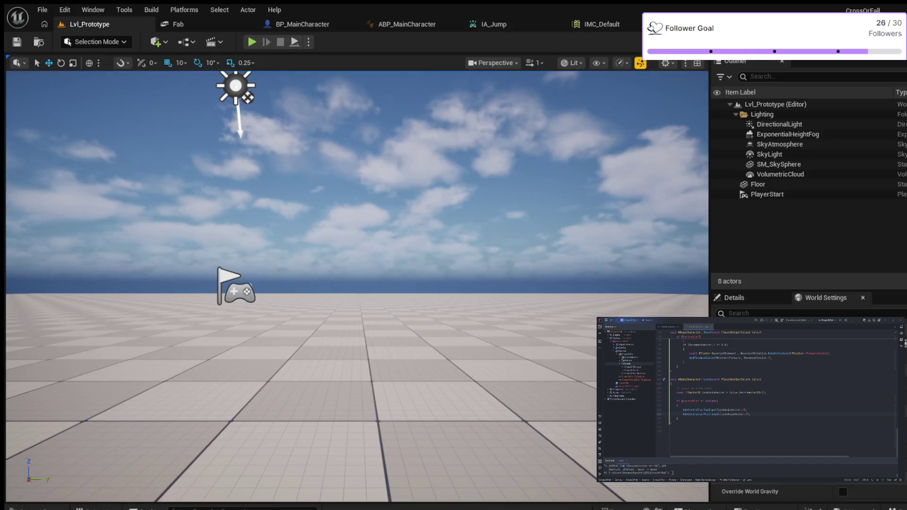
Play-test the level, walking the character forward with W, then stop.
left_click(251, 42)
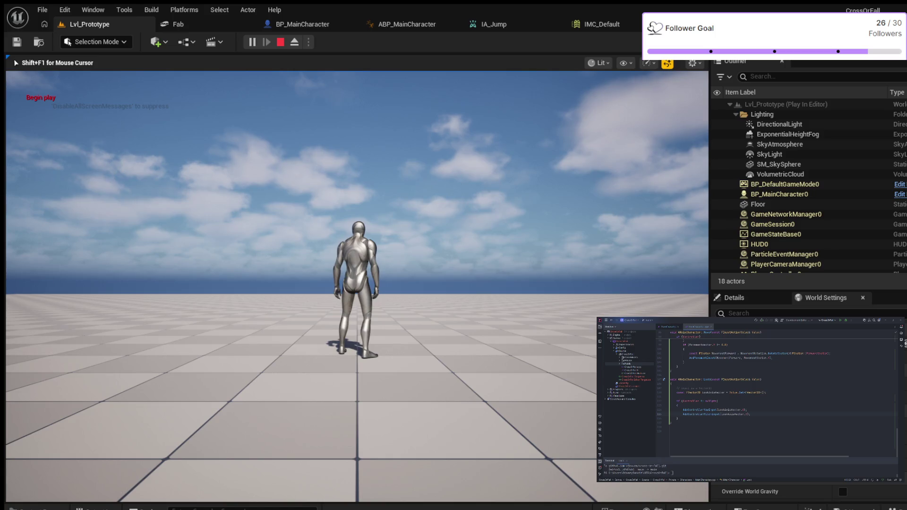
key("w")
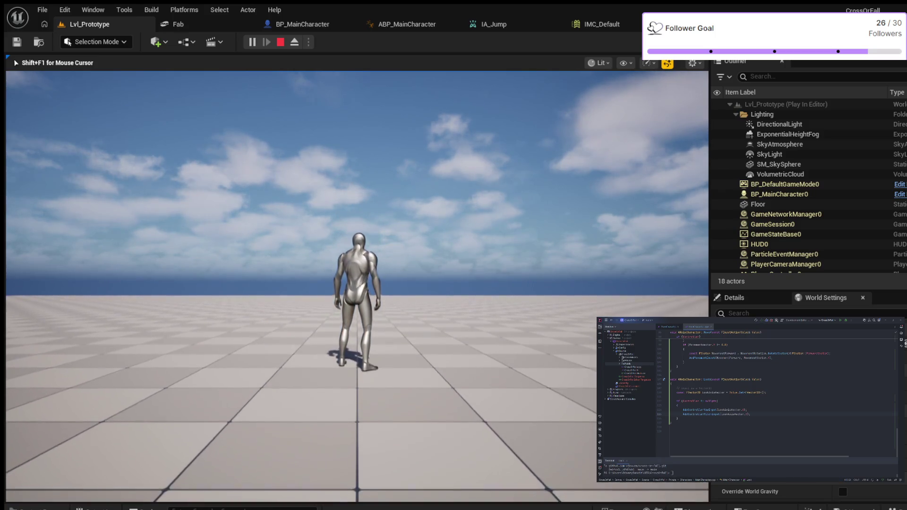
key("Escape")
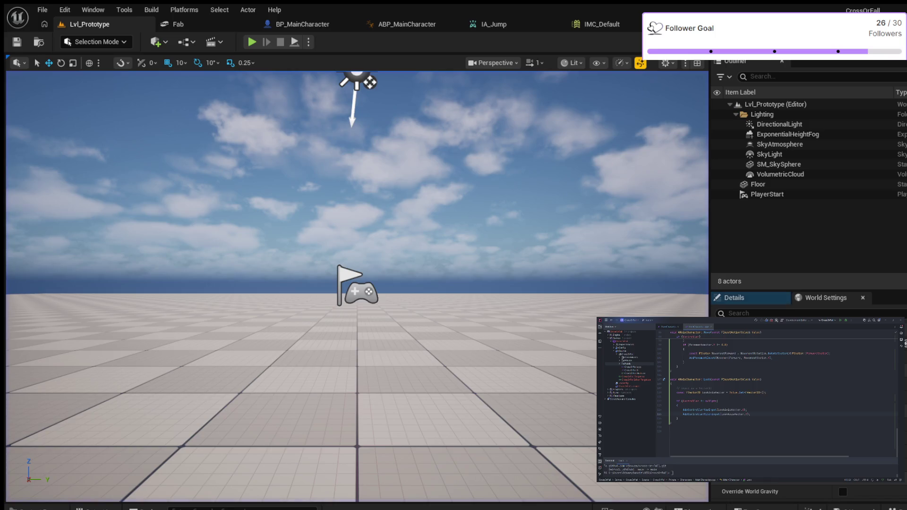
Paste an AddOnScreenDebugMessage call below the look vector code, reading 'Look Action Called'.
scroll(357, 283, "down", 3)
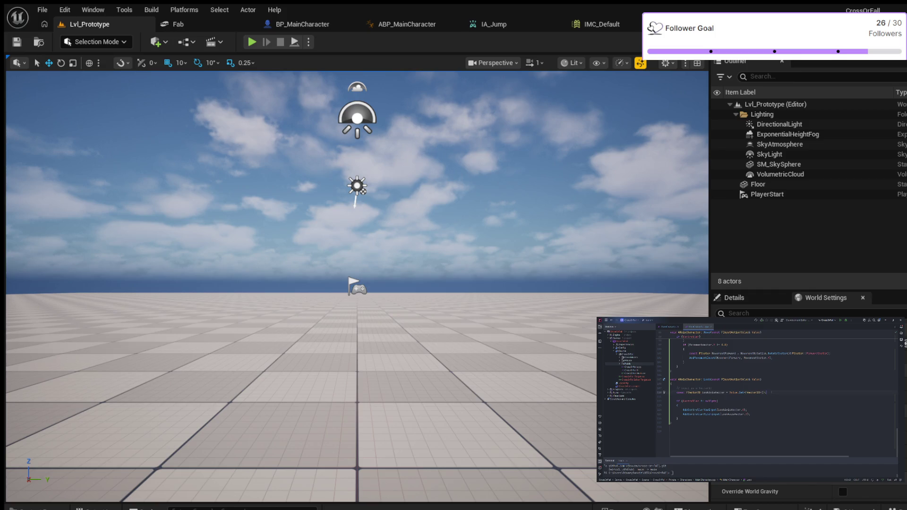
key("Return")
key("Return")
type("check(GEngine != nullptr);  GEngine->AddOnScreenDebugMessage(-1, 5, FColor::Red, \"Begin play\");")
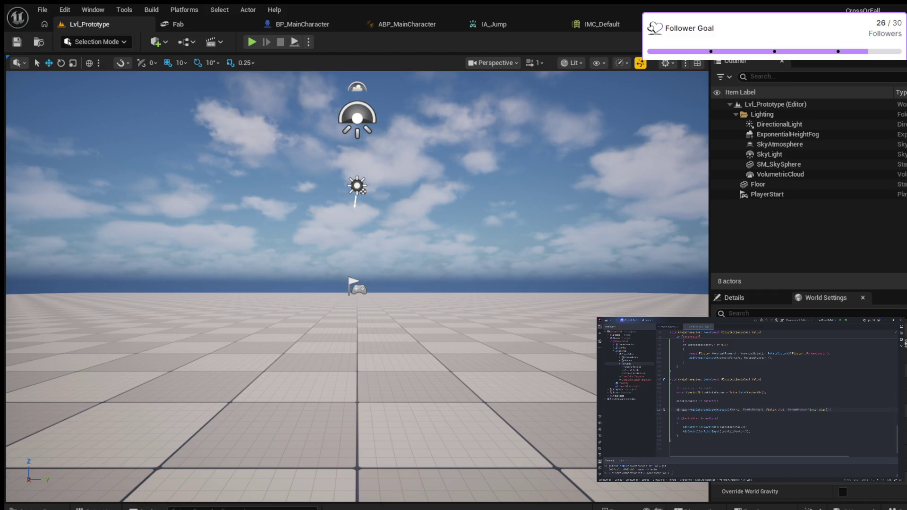
left_click_drag(825, 409, 809, 410)
type("Look Actio")
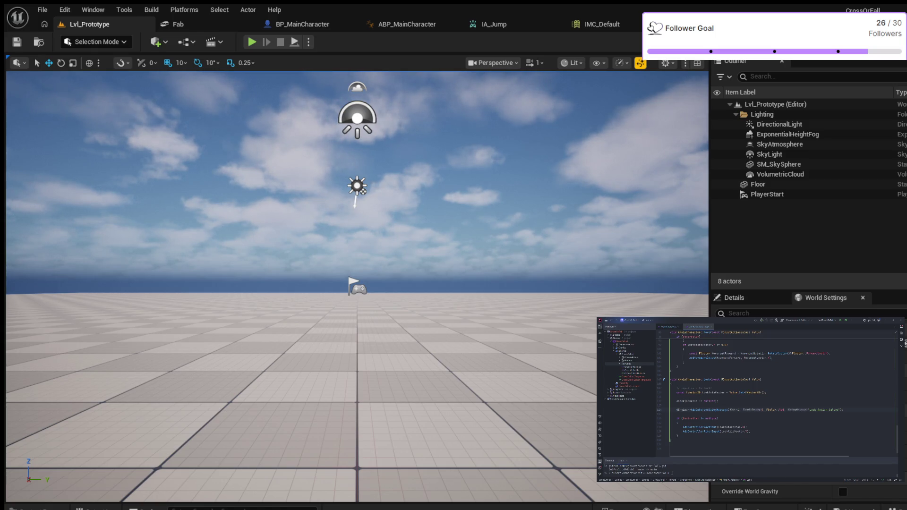
Play-test with Alt+P, turning the camera to confirm 'Look Action Called' messages appear.
key("alt+p")
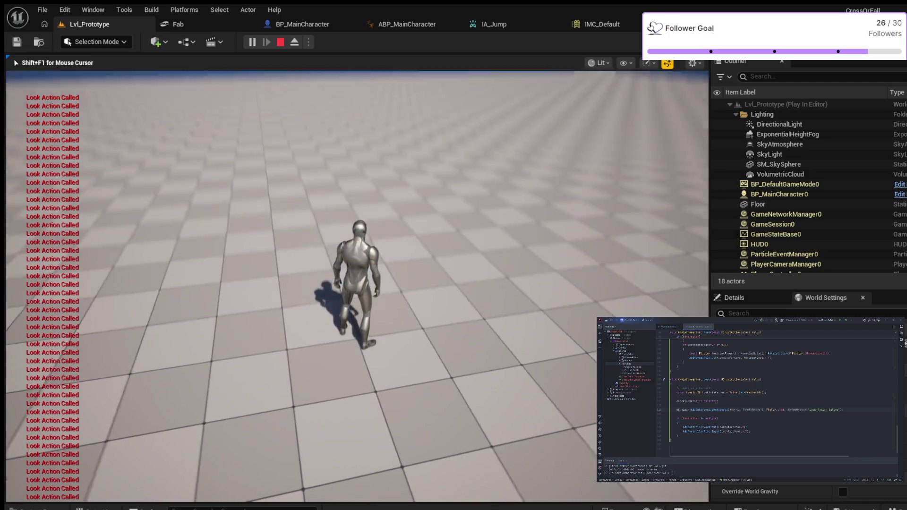
mouse_move(357, 283)
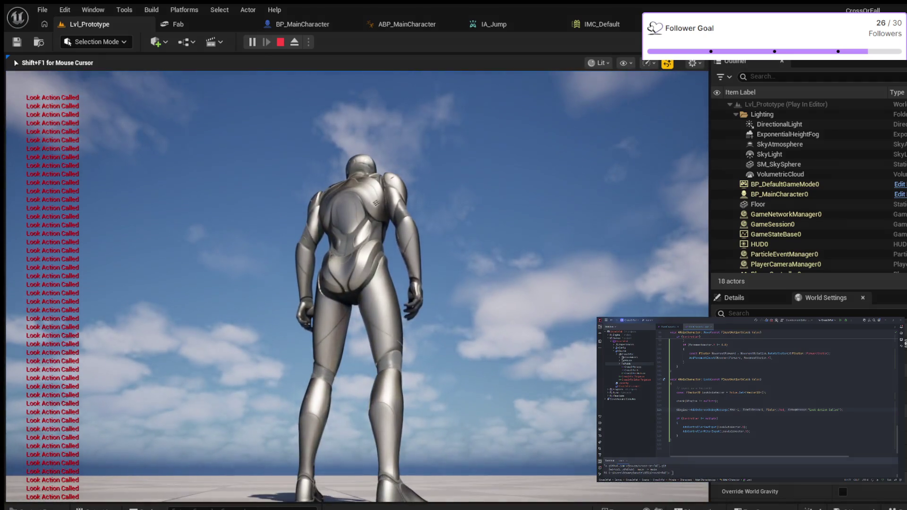
key("Escape")
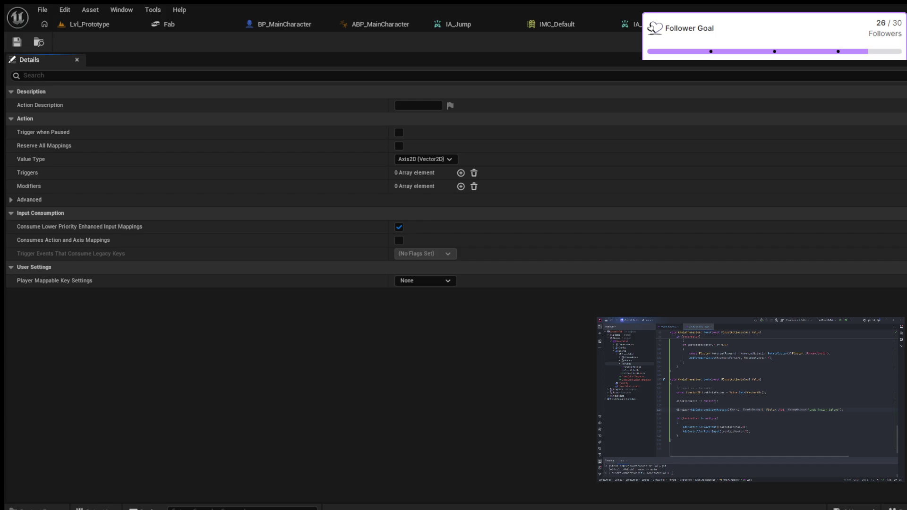
Swap IA_Look's YXZ swizzle modifier for Negate in IMC_Default, then play Lvl_Prototype.
left_click(550, 24)
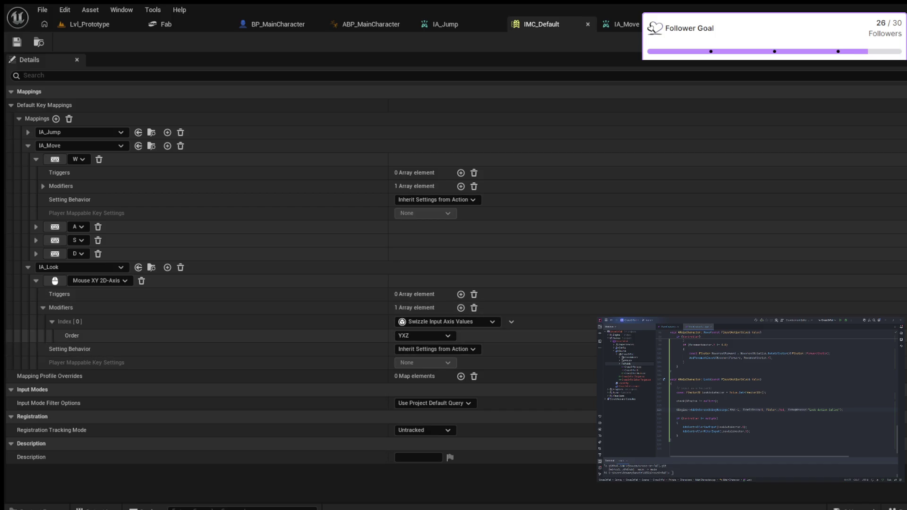
key("ctrl+z")
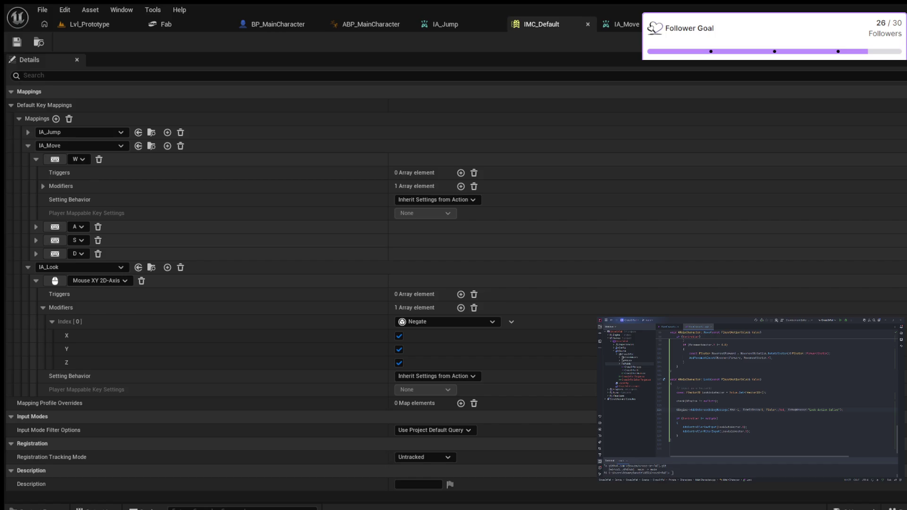
left_click(89, 24)
left_click(252, 41)
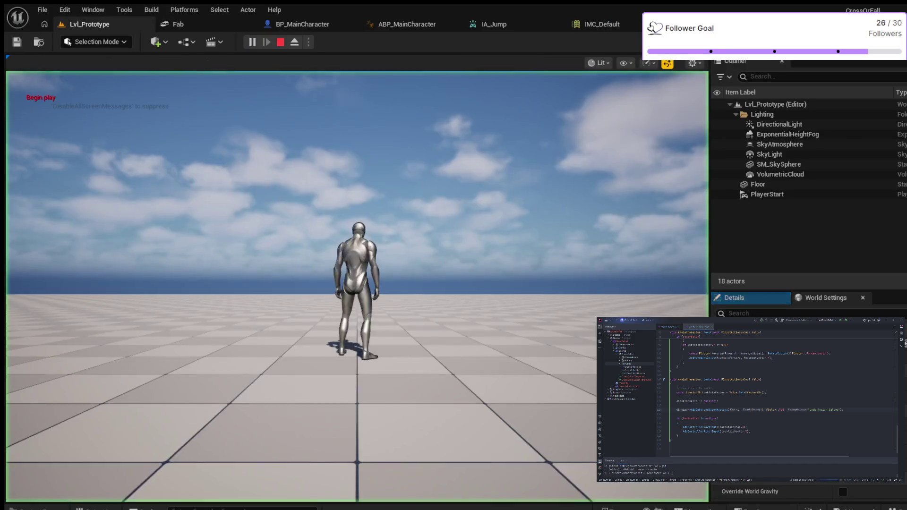
Walk forward with W and test the negated mouse look, then stop the play-test.
left_click(357, 283)
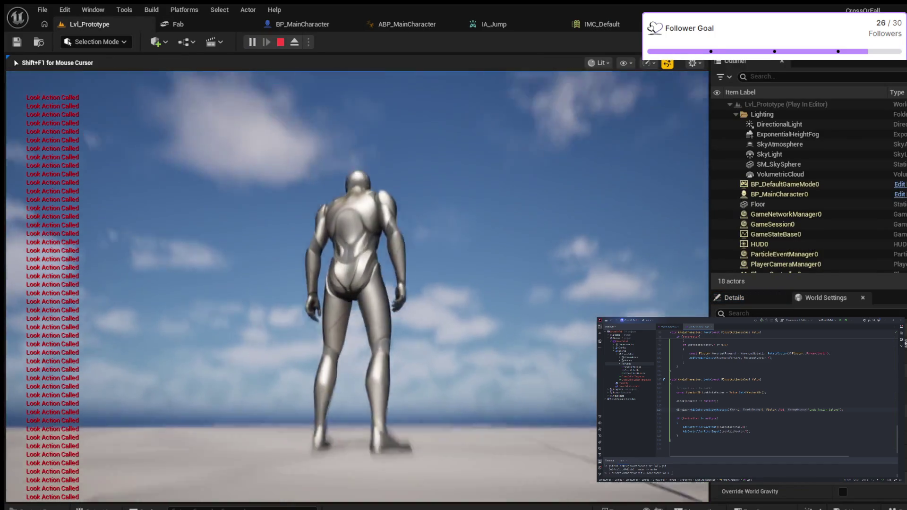
key("w")
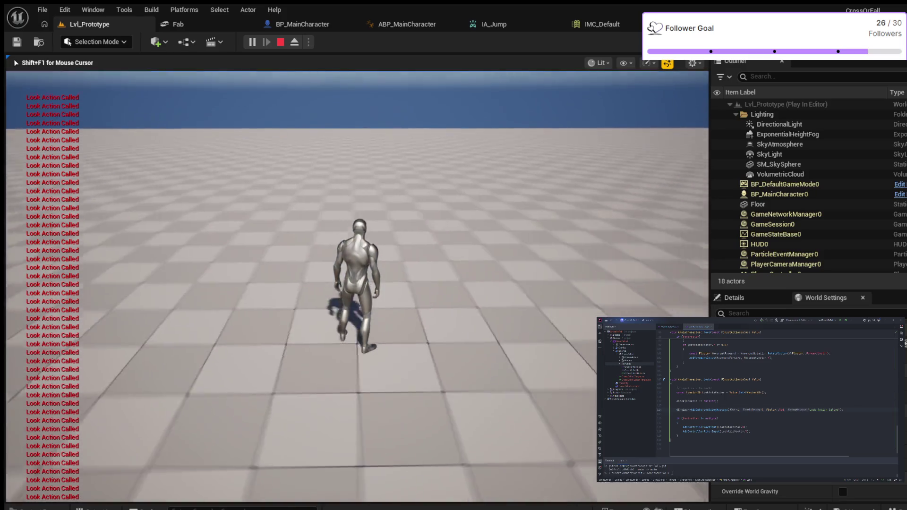
mouse_move(357, 283)
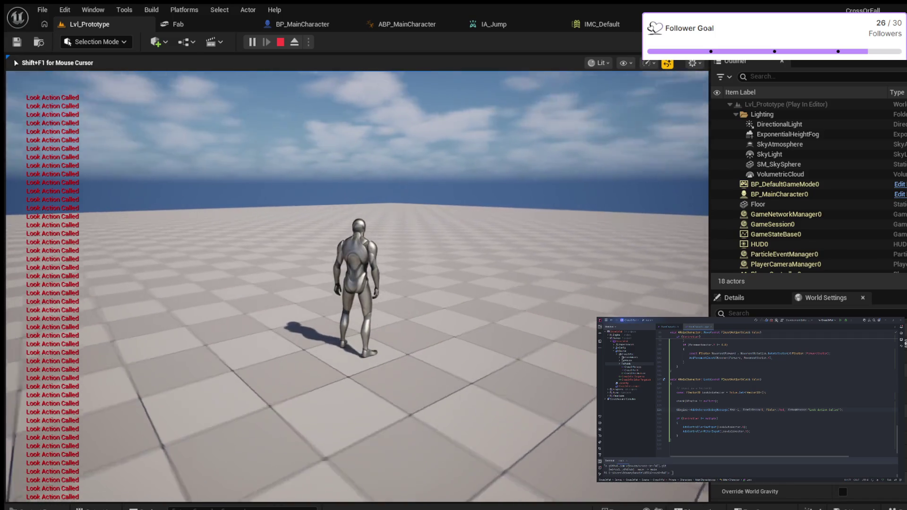
key("Escape")
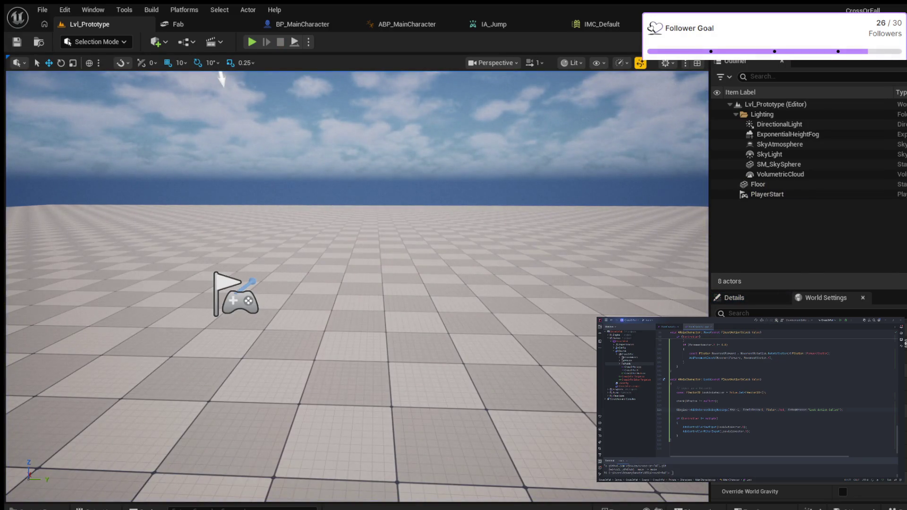
left_click(596, 24)
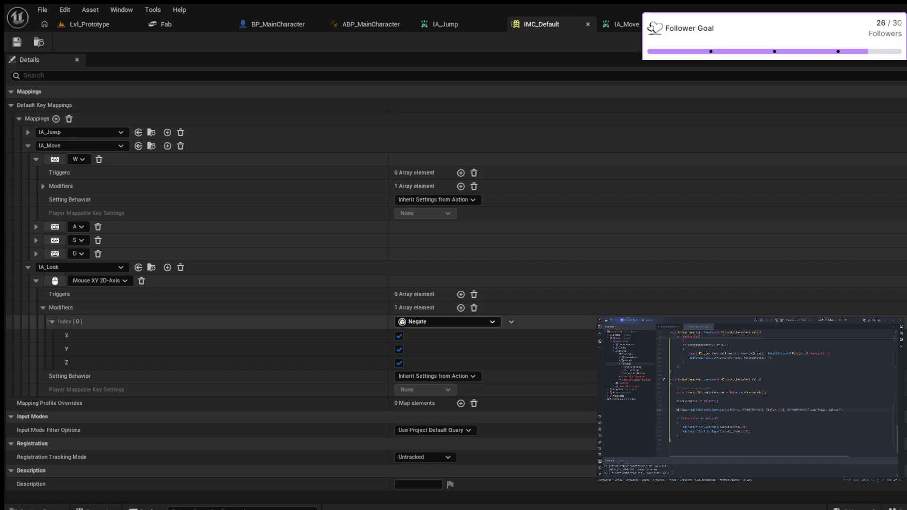
Delete IA_Look's Negate modifier and relaunch the Lvl_Prototype play-test with Alt+P.
key("Delete")
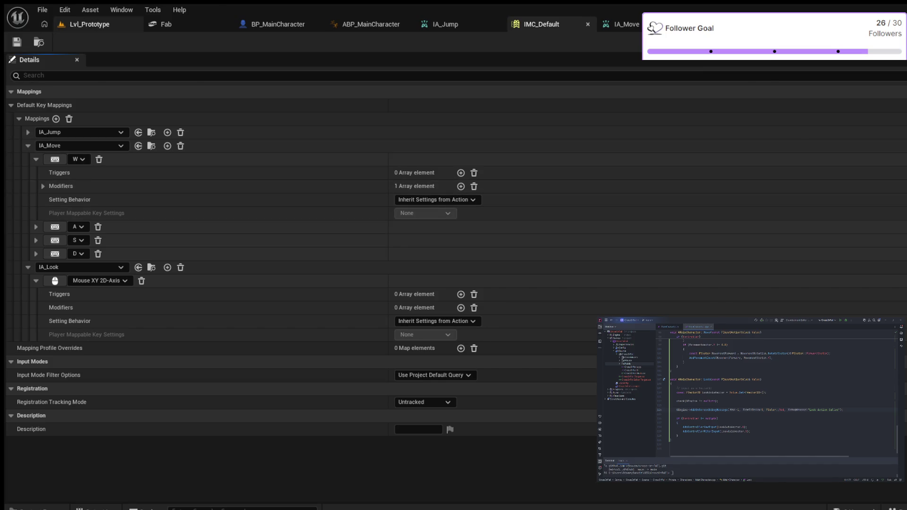
left_click(90, 24)
key("alt+p")
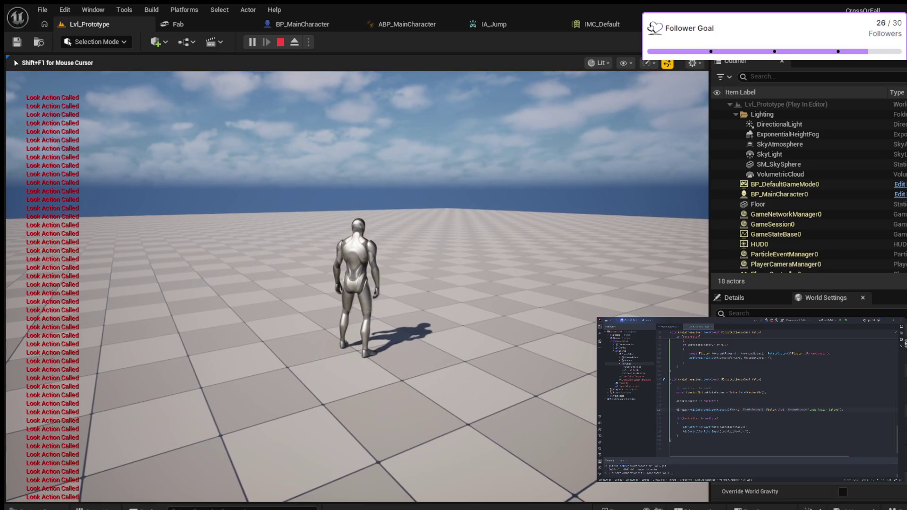
Jump with Space, stop the play-test, and move the editor camera back over the level.
key("space")
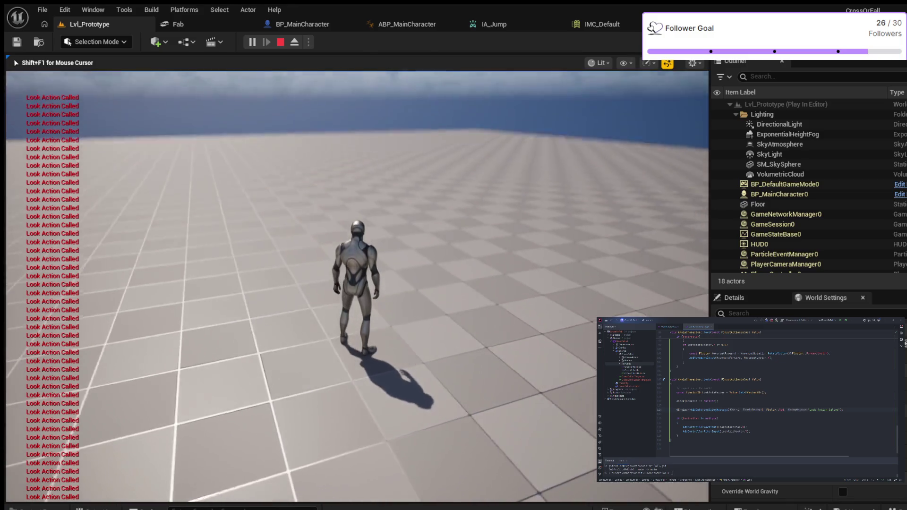
key("Escape")
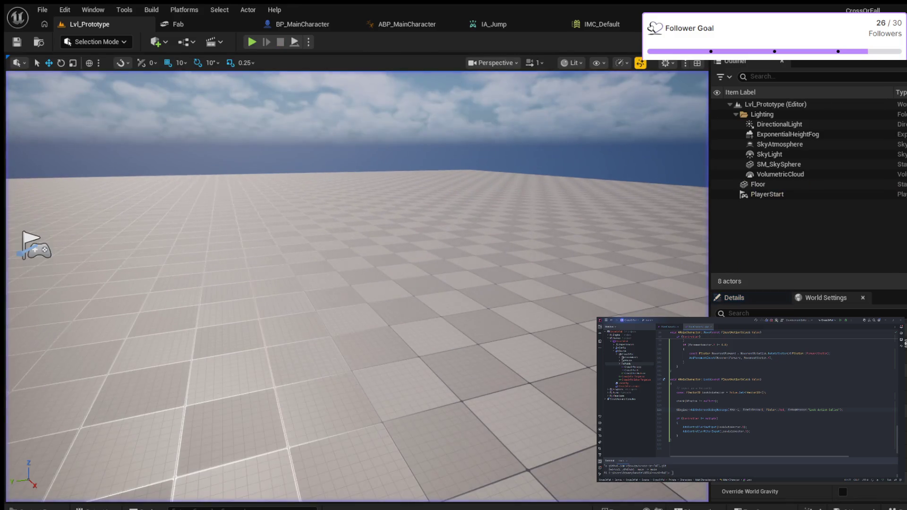
key("s")
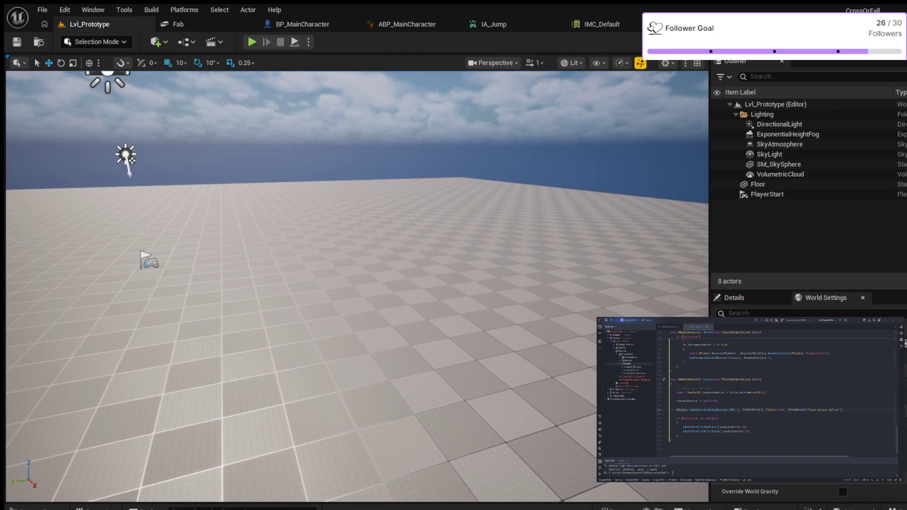
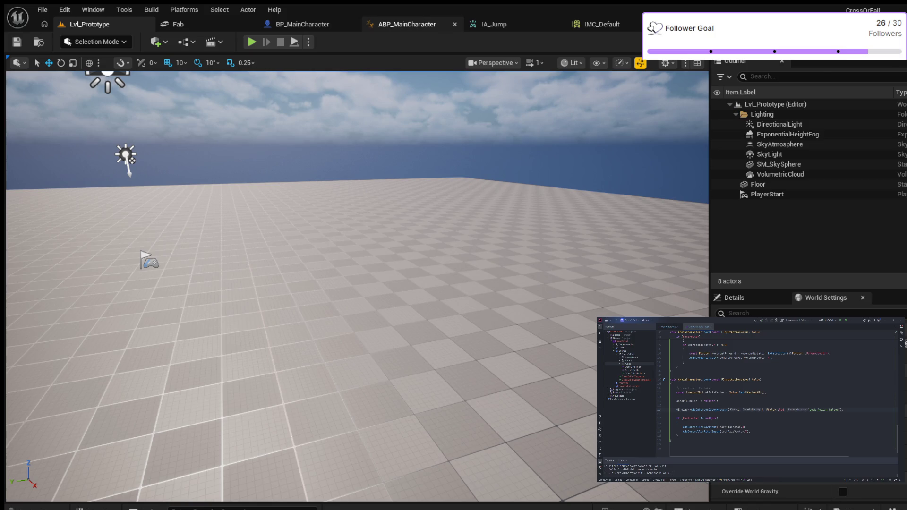
Switch to the ABP_MainCharacter editor to view the Idle state, where MM_Idle feeds Output Animation Pose.
left_click(406, 24)
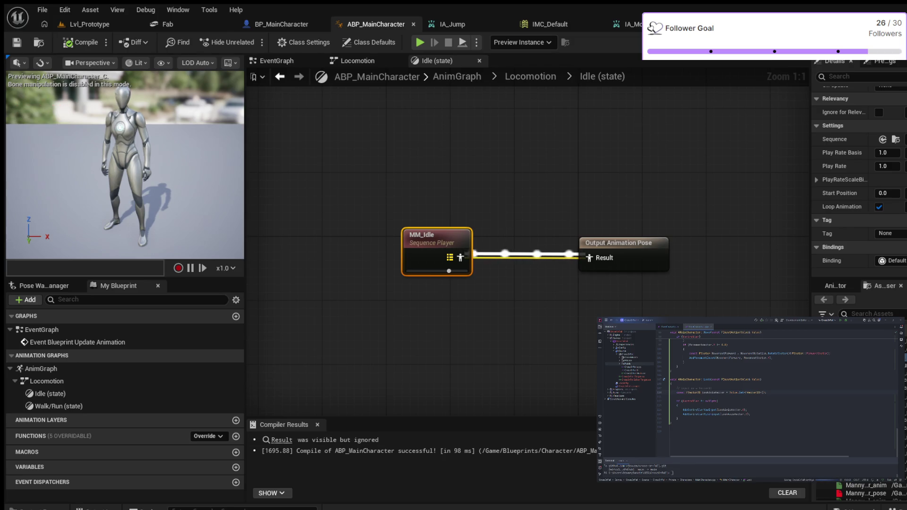
scroll(478, 261, "down", 1)
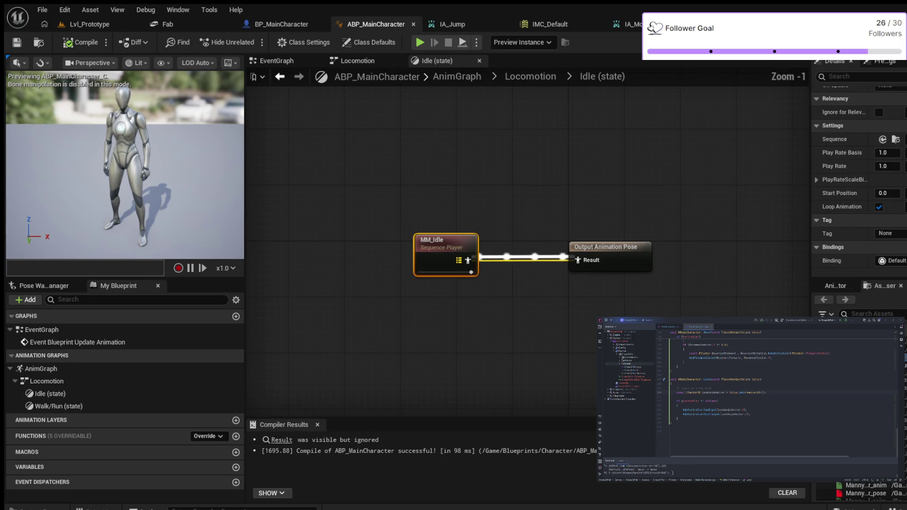
scroll(507, 274, "down", 1)
scroll(507, 273, "up", 2)
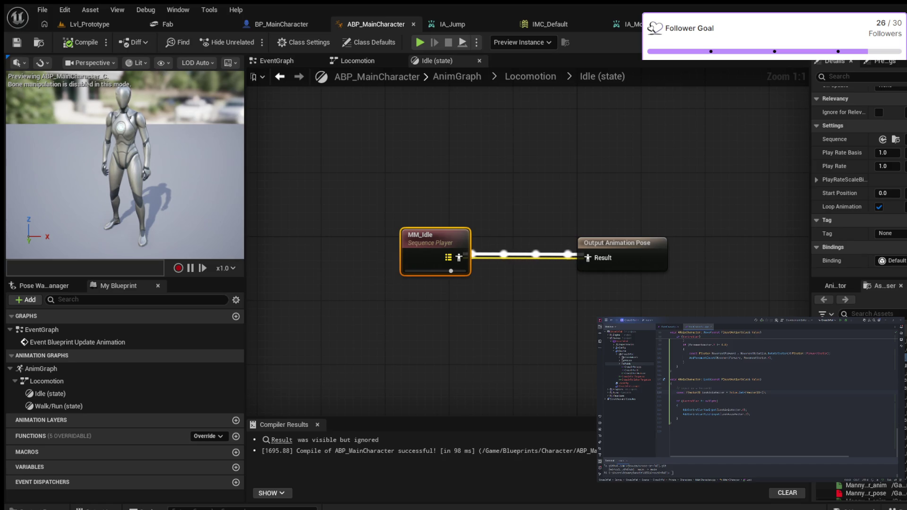
Return to the Locomotion state machine, then view the EventGraph with Event Blueprint Update Animation.
left_click(530, 76)
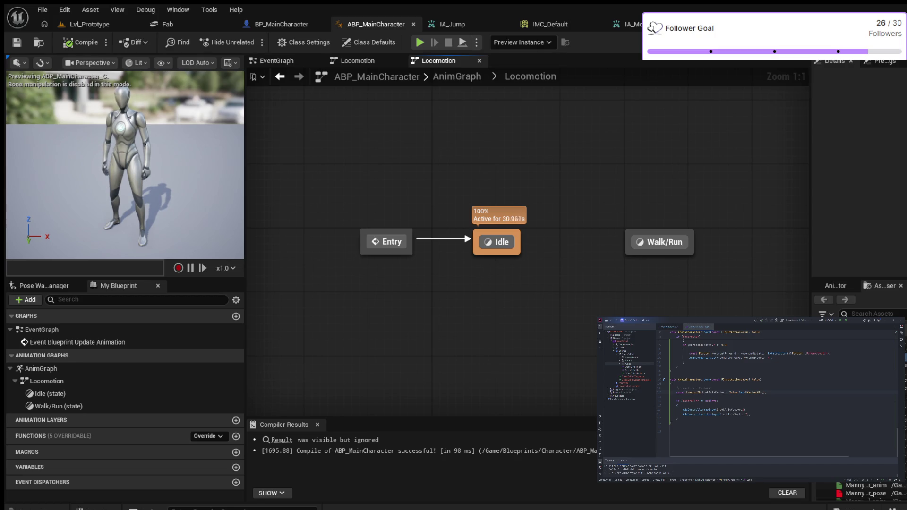
left_click(276, 60)
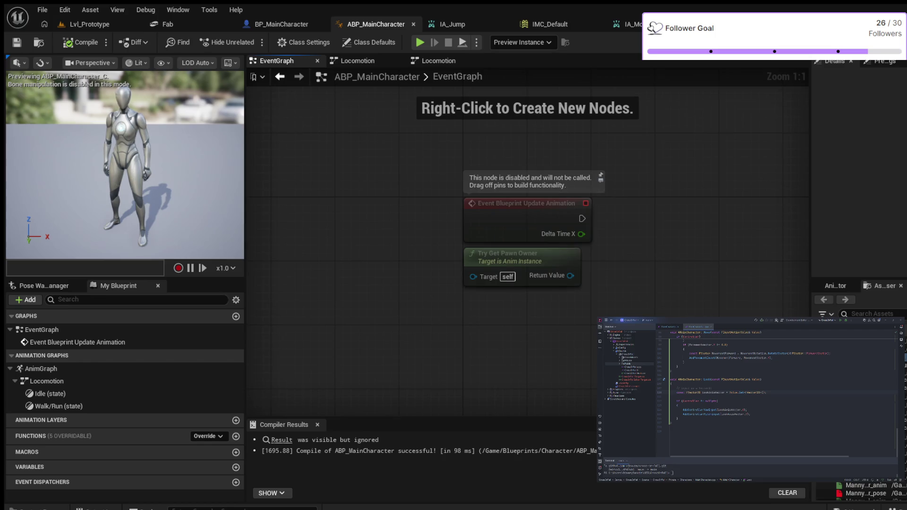
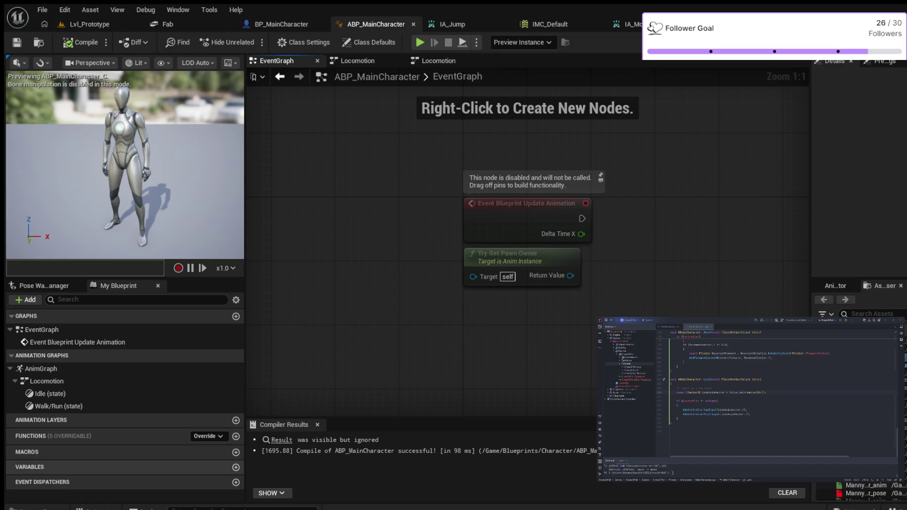
Create two new Boolean variables in My Blueprint named IsRunning and IsFalling.
left_click(235, 467)
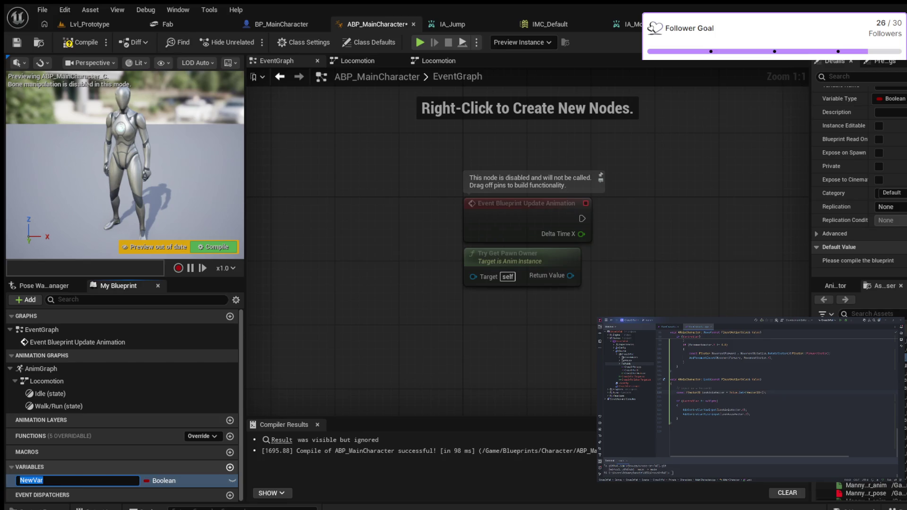
type("IsRunning")
key("Return")
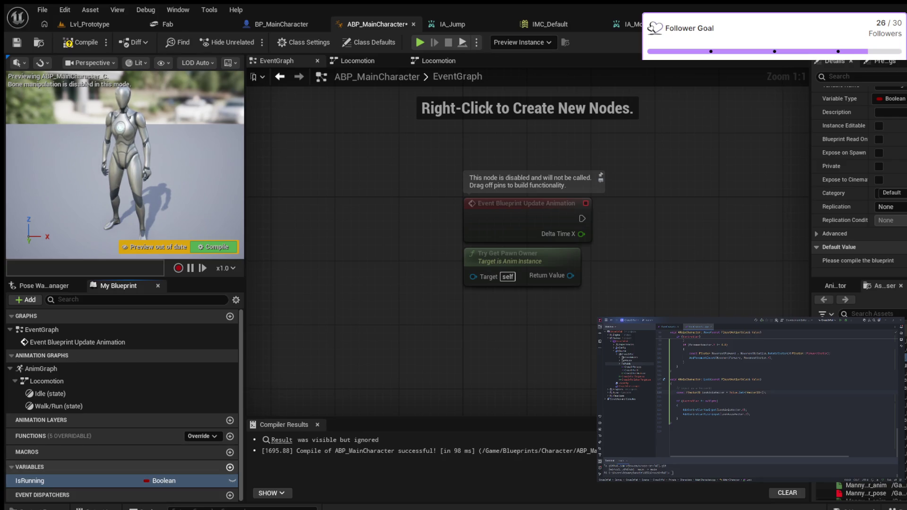
left_click(229, 467)
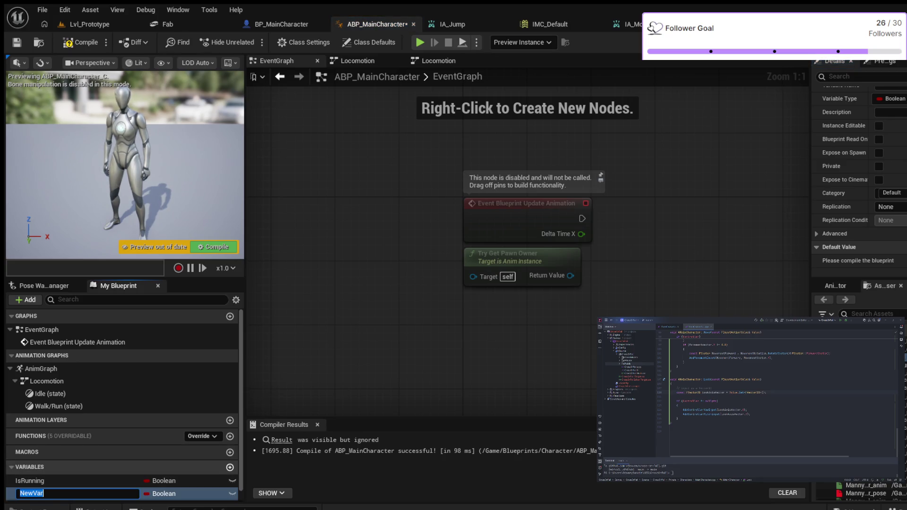
type("I")
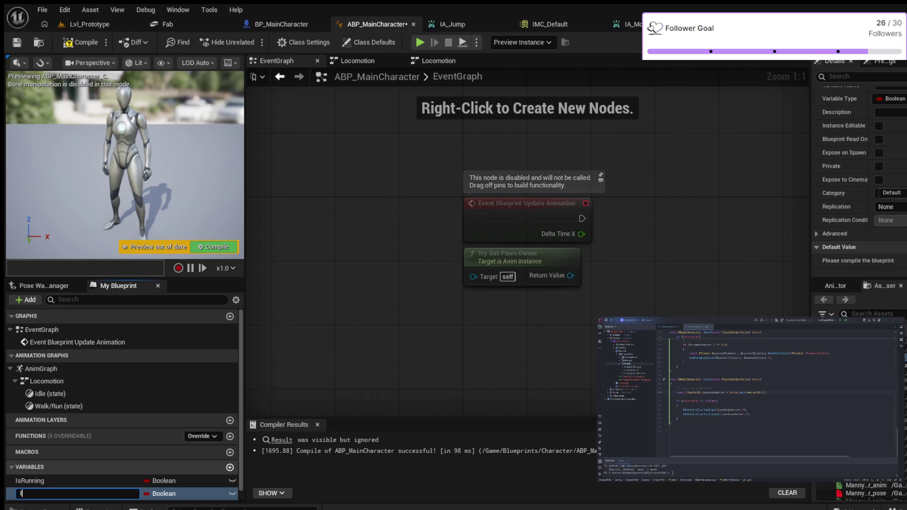
type("sFalling")
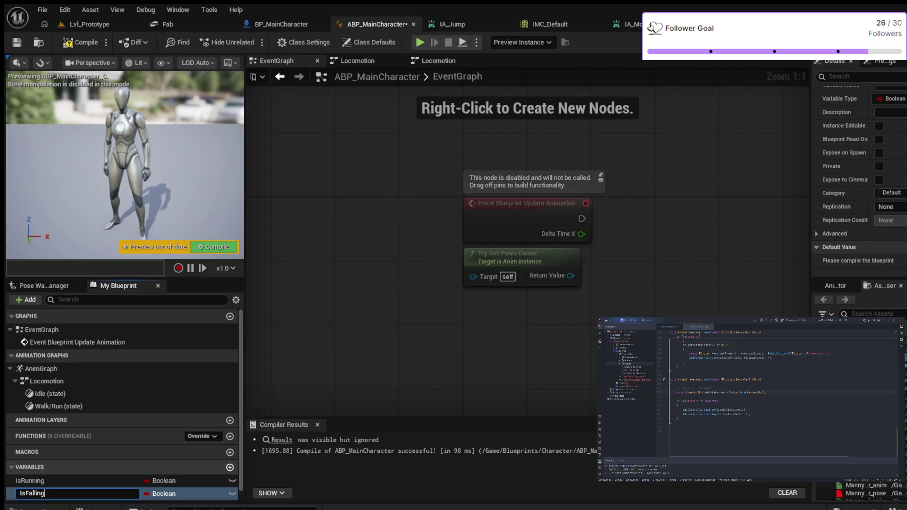
key("Return")
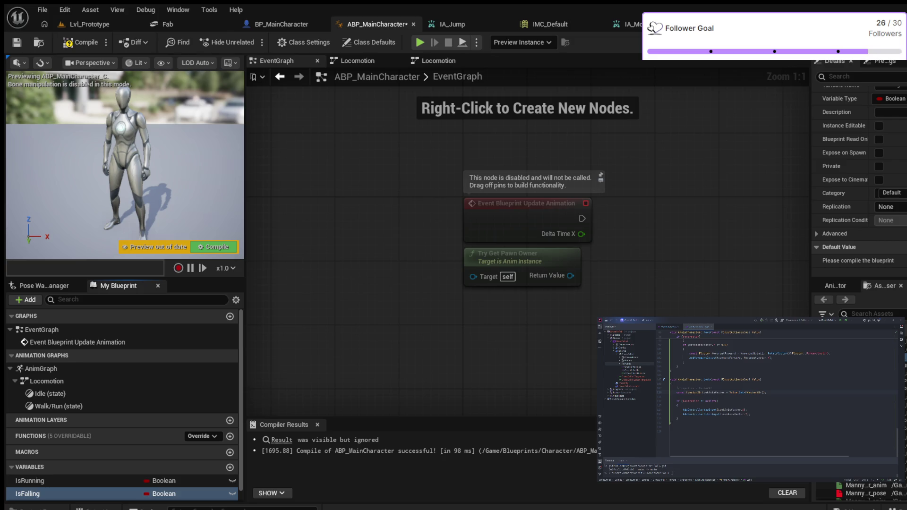
mouse_move(623, 297)
left_mouse_down()
mouse_move(542, 304)
mouse_move(509, 327)
left_mouse_up()
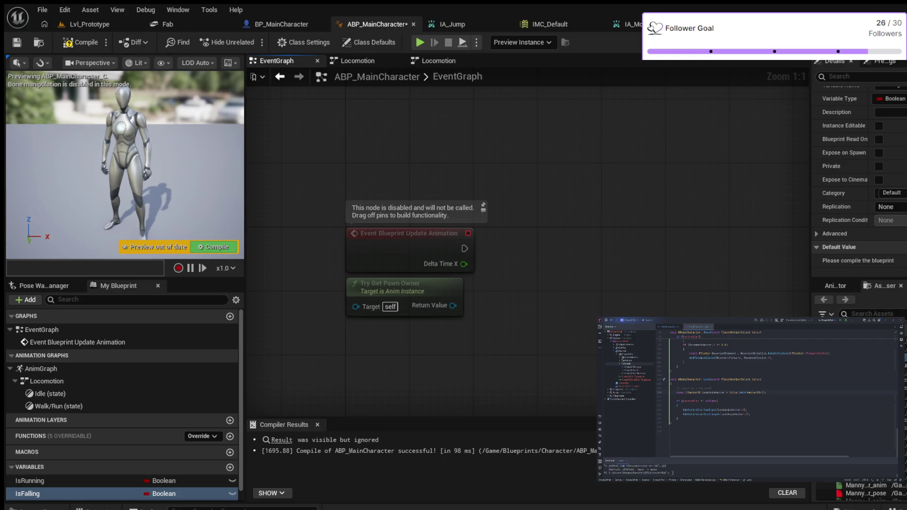
Paste a Cast To Character node and feed it Try Get Pawn Owner and the update event's execution.
key("ctrl+v")
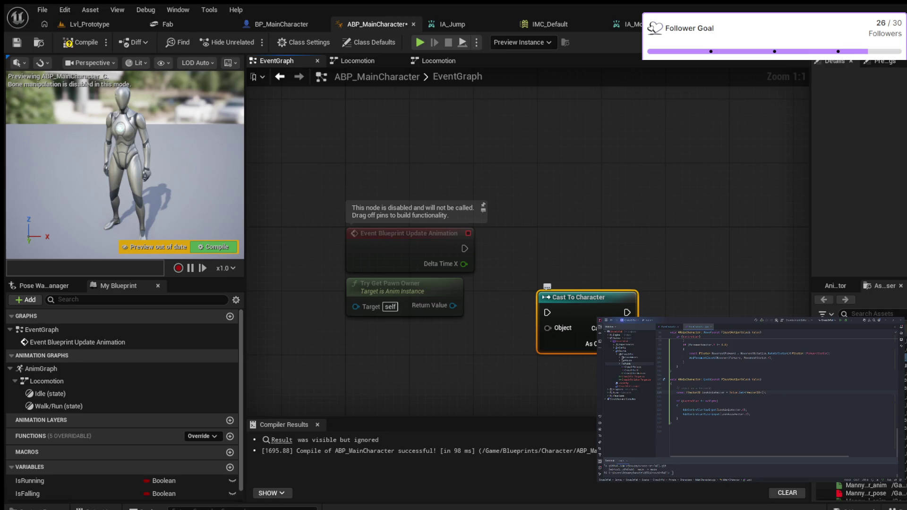
left_click_drag(573, 297, 582, 273)
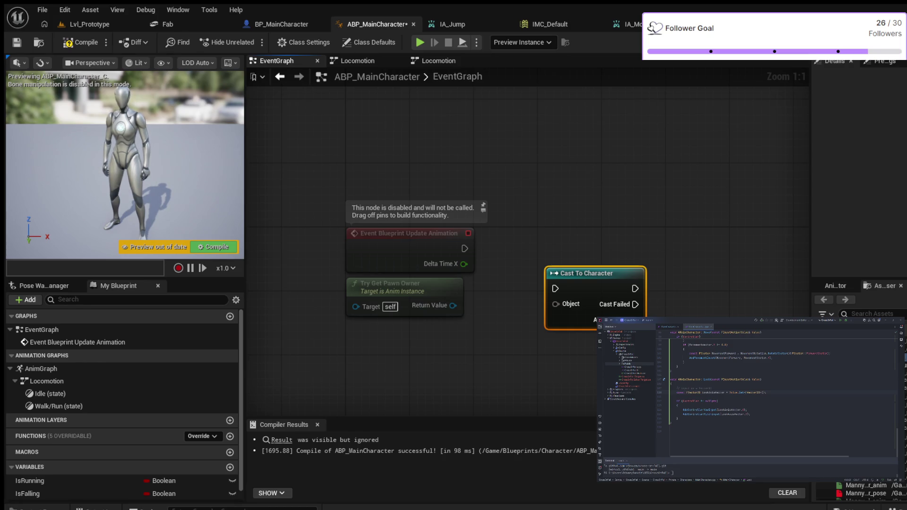
left_click_drag(392, 286, 392, 308)
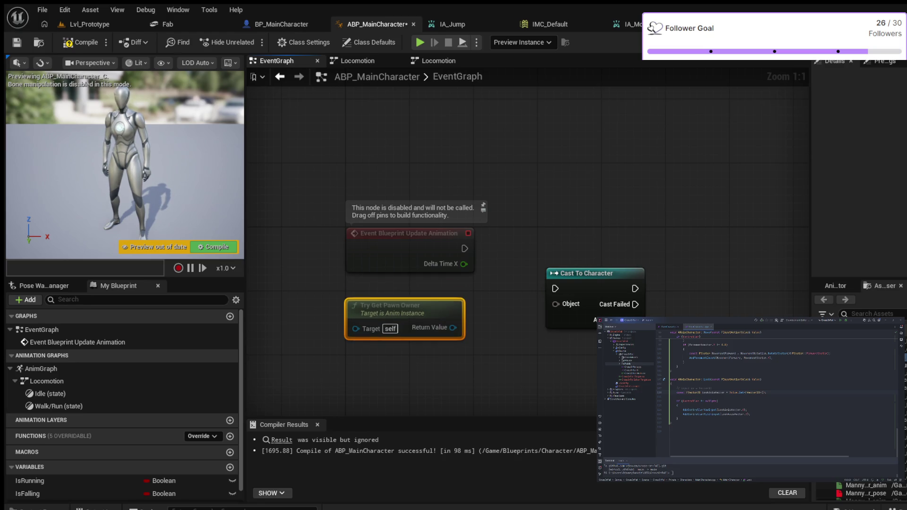
left_click_drag(452, 327, 555, 303)
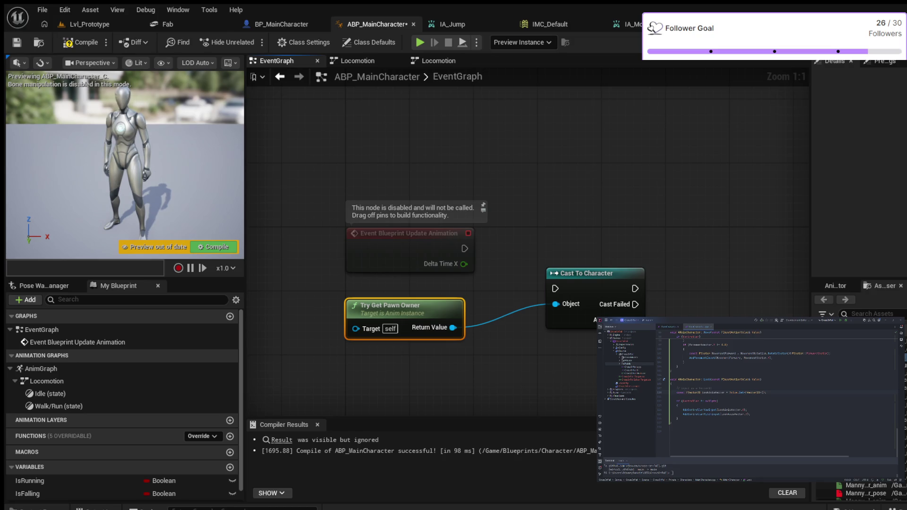
left_click_drag(585, 273, 593, 233)
mouse_move(464, 249)
left_mouse_down()
mouse_move(564, 248)
mouse_move(589, 236)
mouse_move(579, 241)
left_mouse_up()
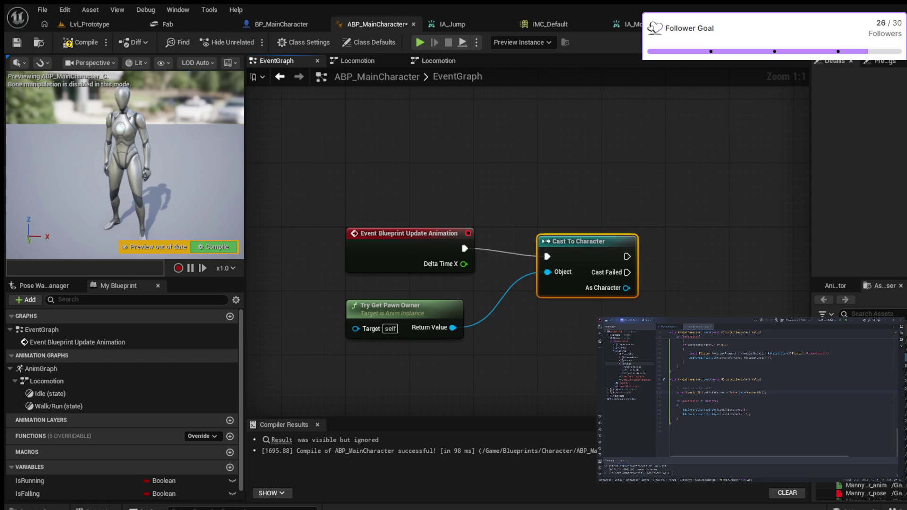
Compile the blueprint, straighten the cast node, and drag a wire from As Character.
left_click(80, 43)
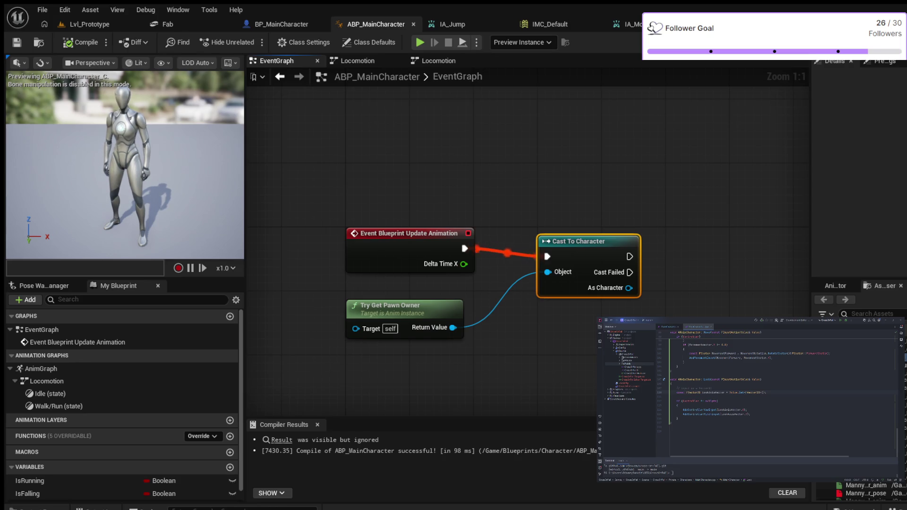
key("q")
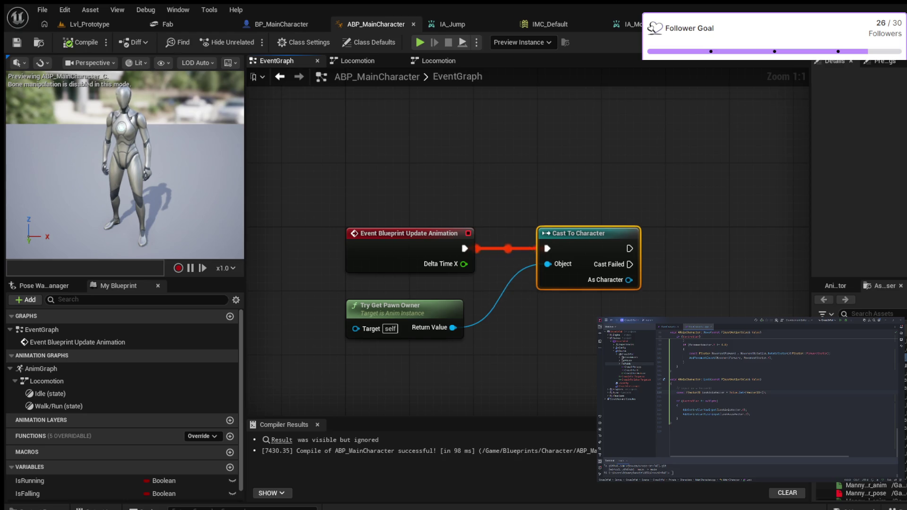
left_click_drag(585, 233, 578, 233)
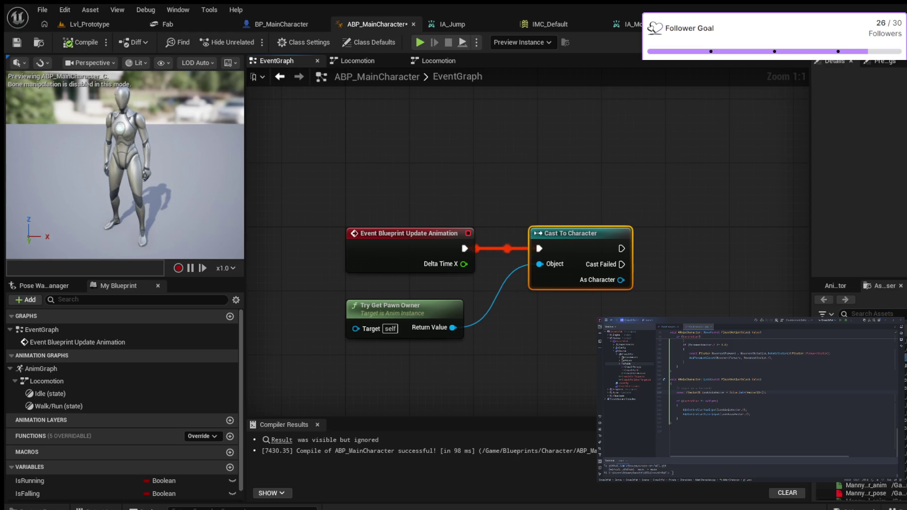
left_click_drag(620, 279, 657, 308)
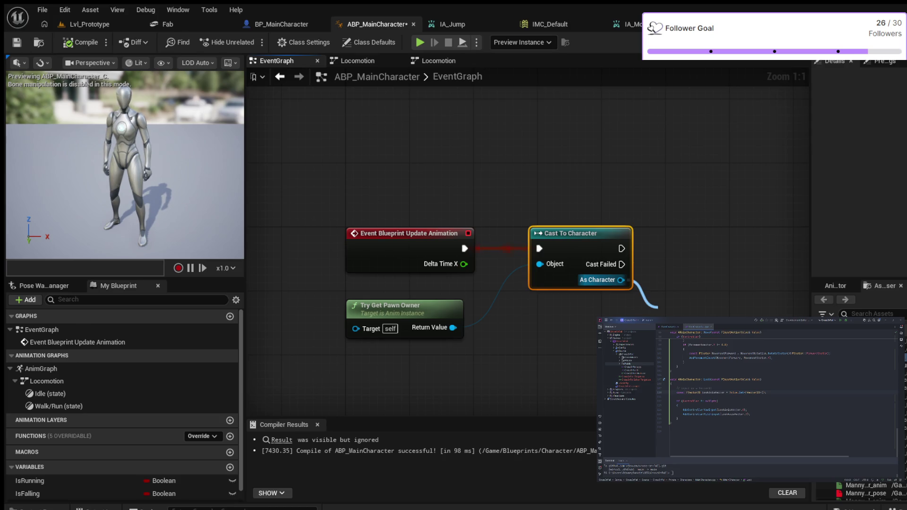
Add Get Character Movement from As Character, then zoom out and shift the node group up-left.
key("Return")
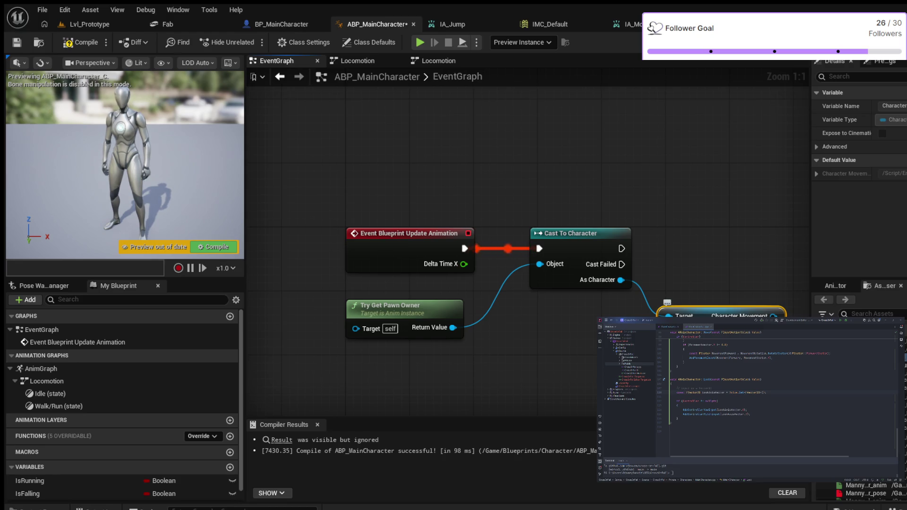
scroll(121, 401, "down", 1)
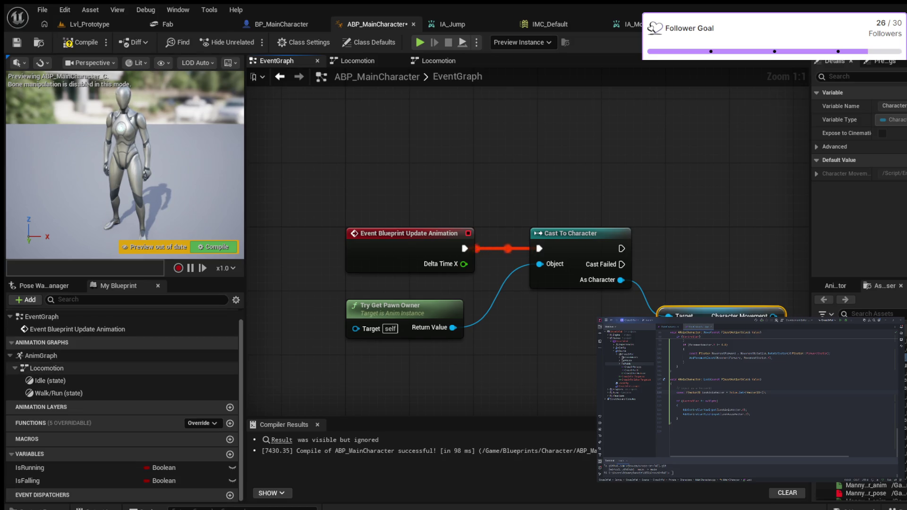
left_click_drag(324, 197, 668, 366)
left_click_drag(538, 227, 498, 219)
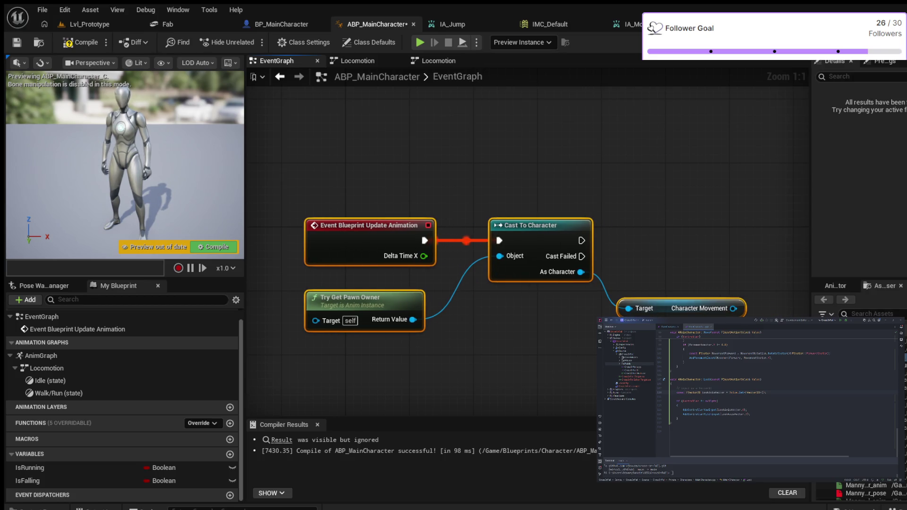
scroll(522, 170, "down", 2)
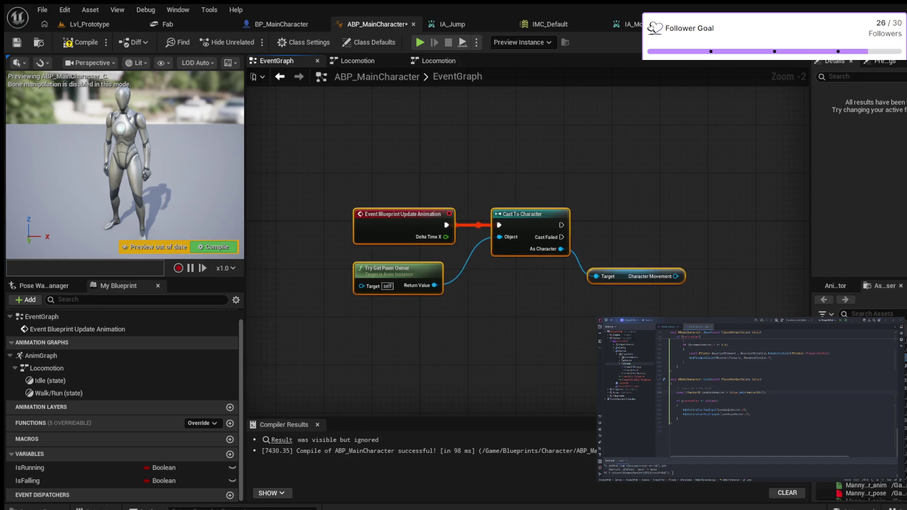
left_click_drag(519, 214, 507, 214)
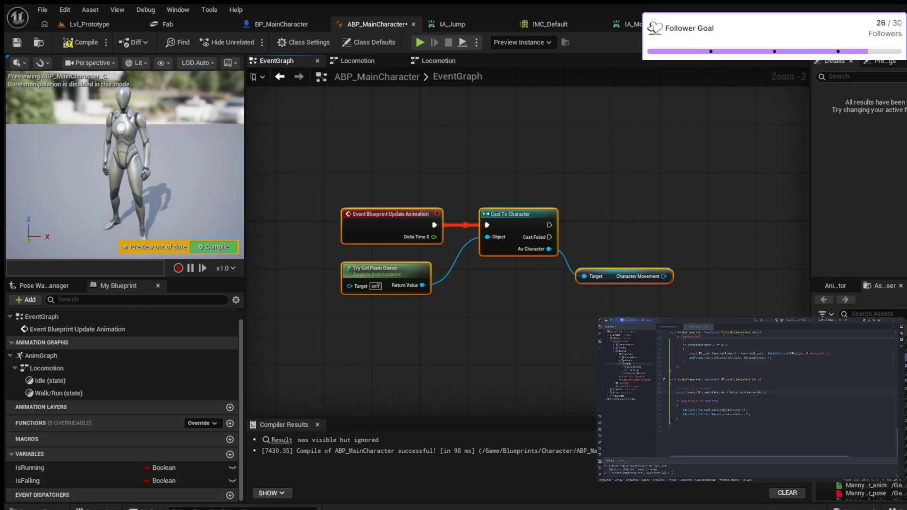
Get Movement Mode from Character Movement and add a comparison node fed by its output.
left_click(661, 227)
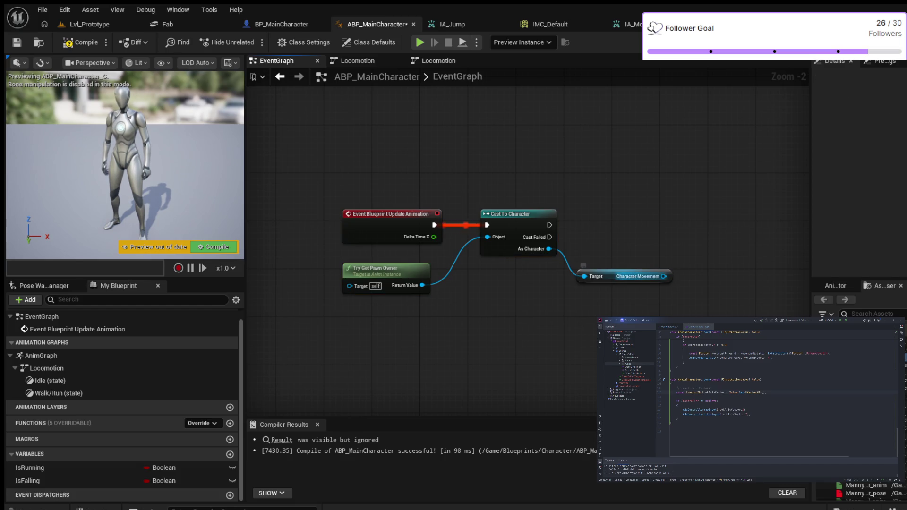
left_click_drag(664, 276, 688, 224)
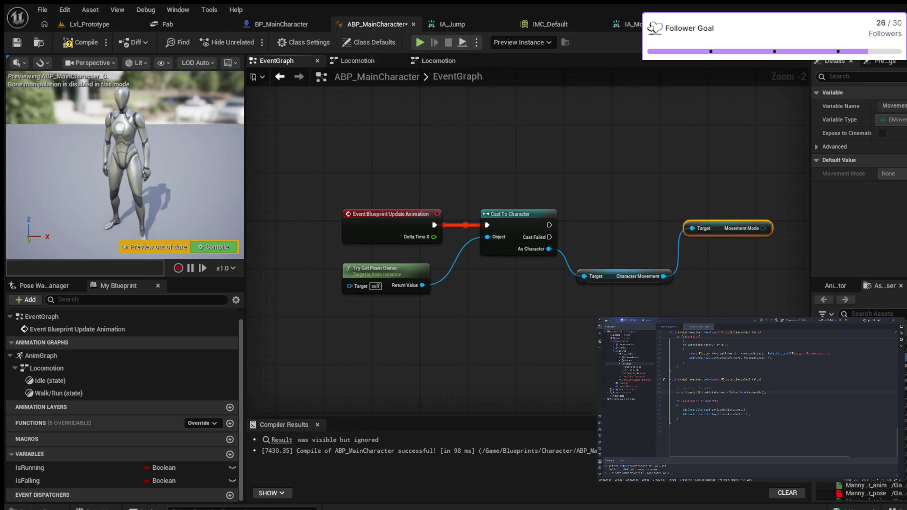
left_click_drag(608, 299, 470, 300)
left_click_drag(626, 228, 649, 309)
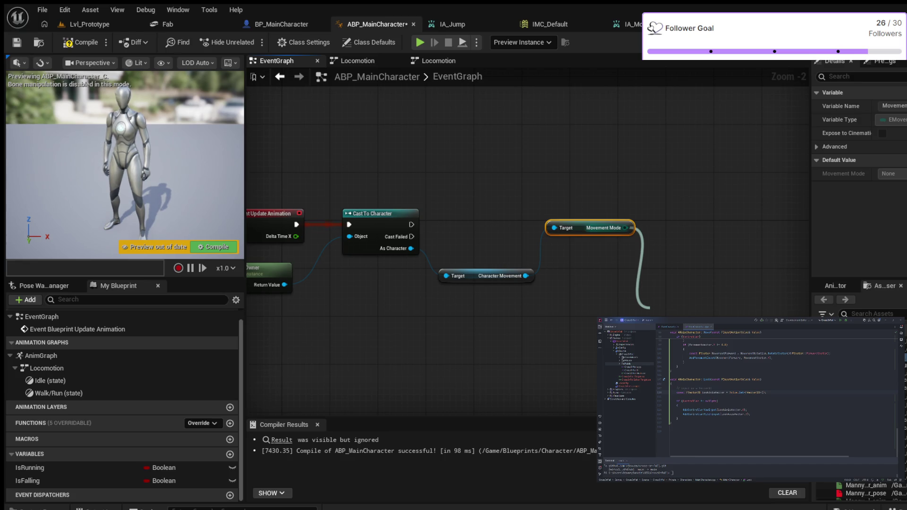
key("Return")
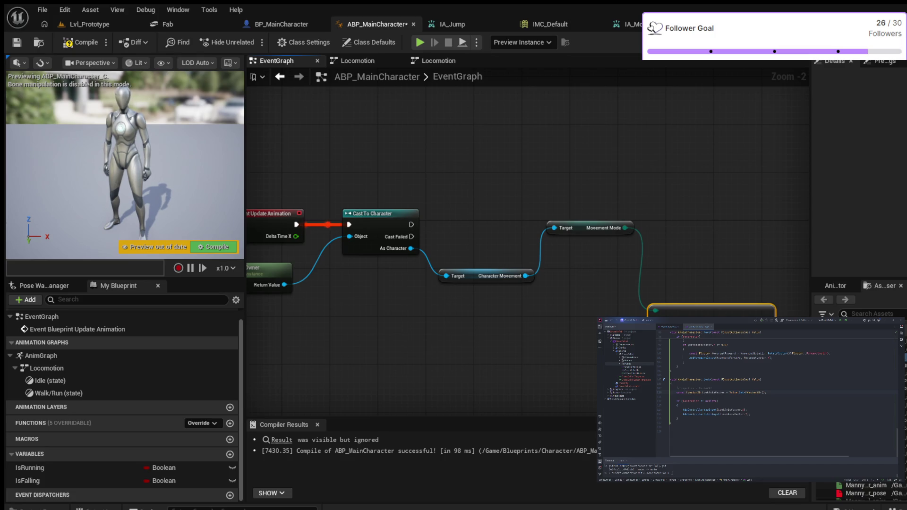
Feed the Falling comparison into SET IsFalling and execute it after Cast To Character.
left_click_drag(245, 188, 213, 189)
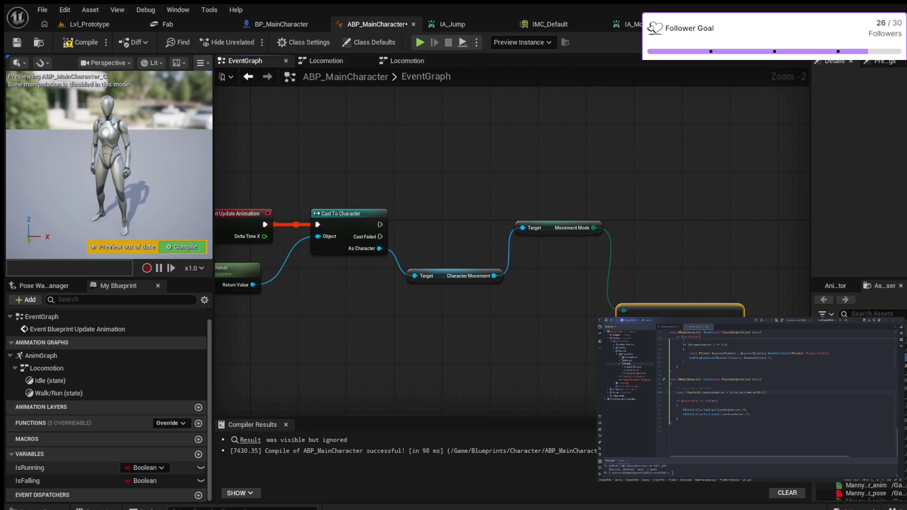
left_click(28, 480)
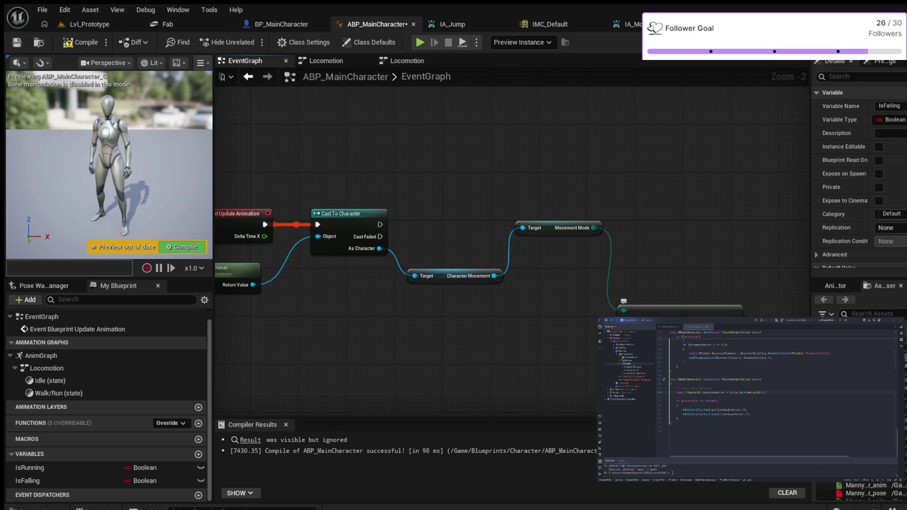
left_click_drag(575, 357, 421, 356)
mouse_move(530, 351)
left_mouse_down()
mouse_move(580, 351)
mouse_move(645, 309)
left_mouse_up()
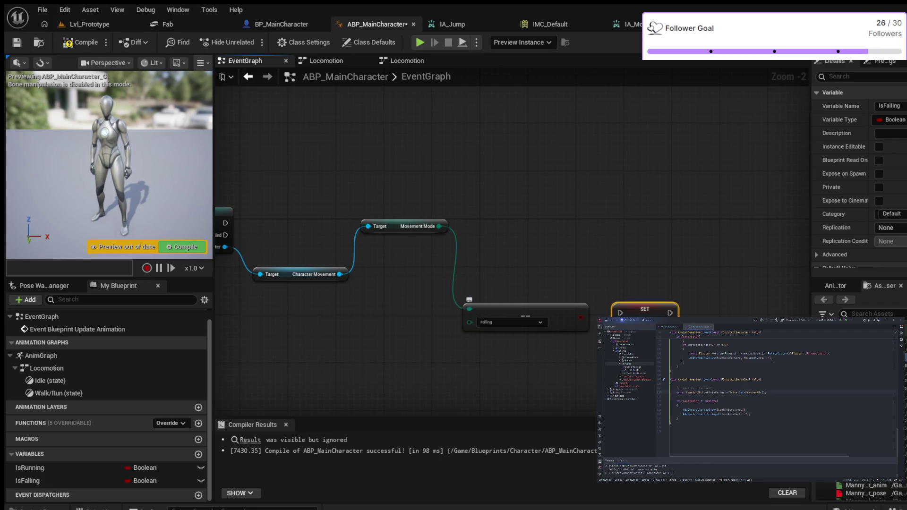
left_click_drag(580, 317, 616, 324)
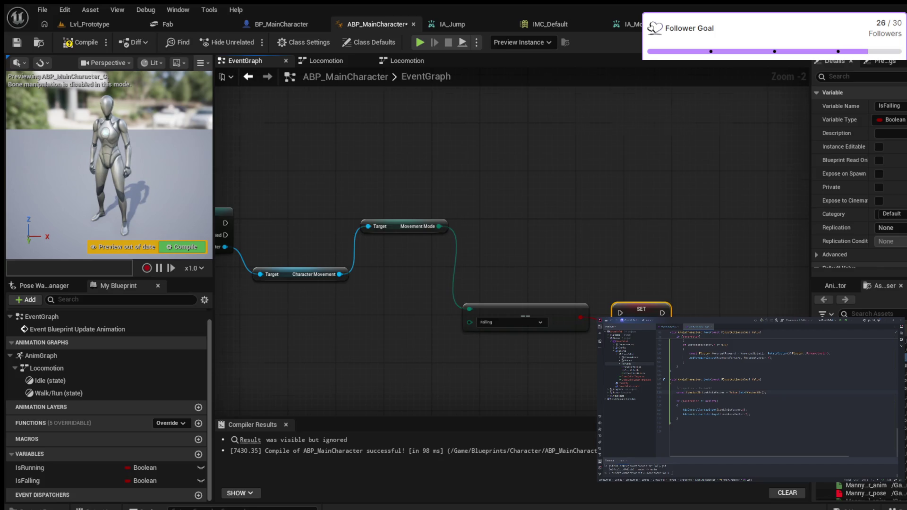
scroll(362, 256, "down", 2)
scroll(362, 256, "up", 1)
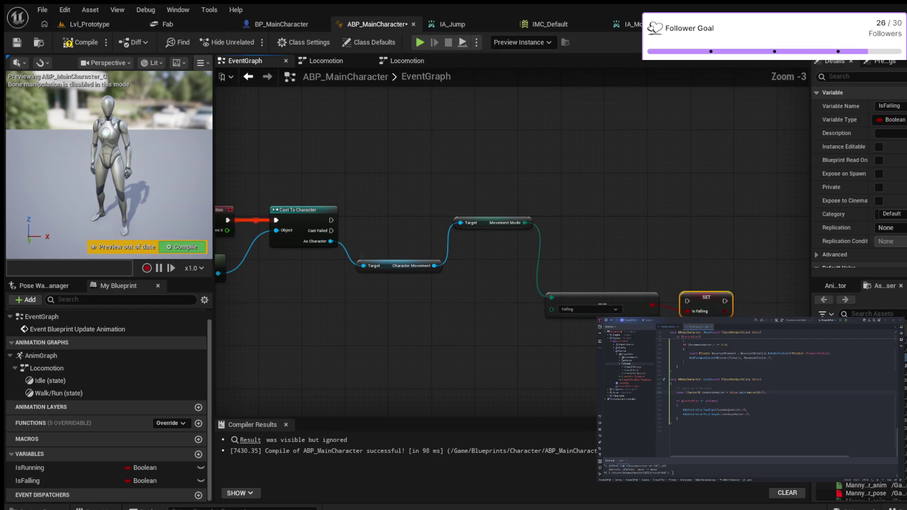
scroll(464, 243, "up", 2)
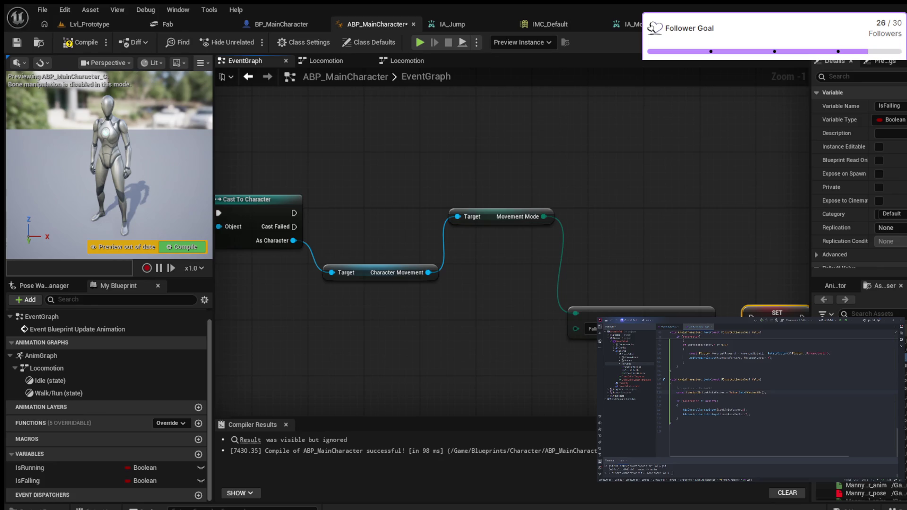
mouse_move(293, 213)
left_mouse_down()
mouse_move(668, 260)
mouse_move(751, 316)
mouse_move(698, 238)
mouse_move(740, 221)
mouse_move(741, 199)
mouse_move(741, 214)
left_mouse_up()
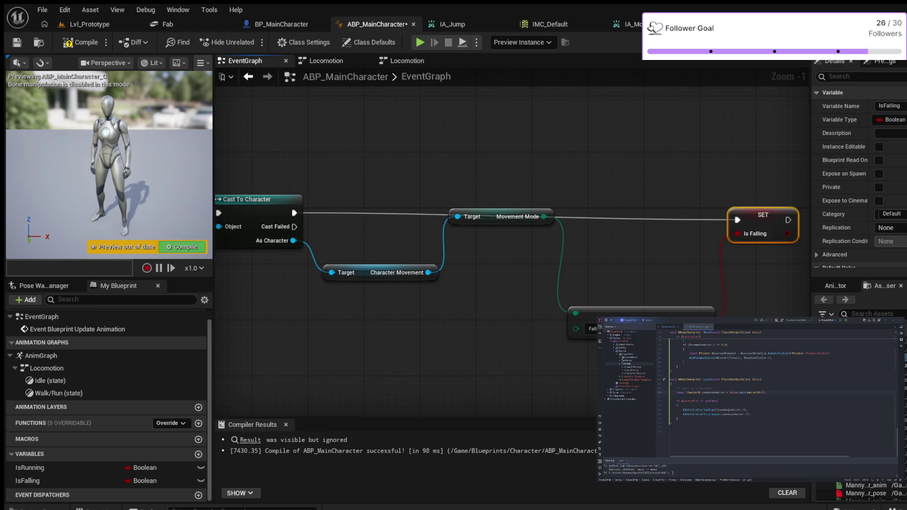
Align Character Movement, Movement Mode, the Falling comparison and SET IsFalling in one row.
left_click_drag(392, 273, 391, 238)
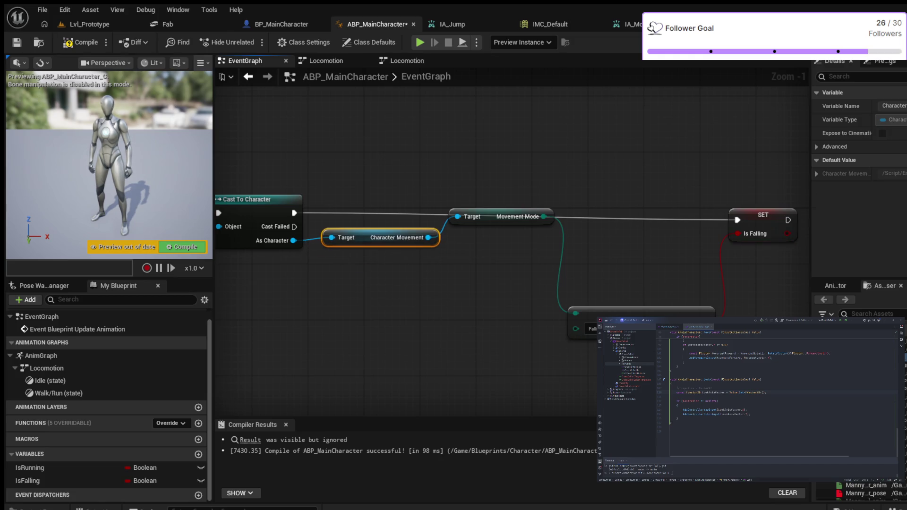
left_click_drag(501, 216, 501, 238)
left_click_drag(642, 313, 642, 284)
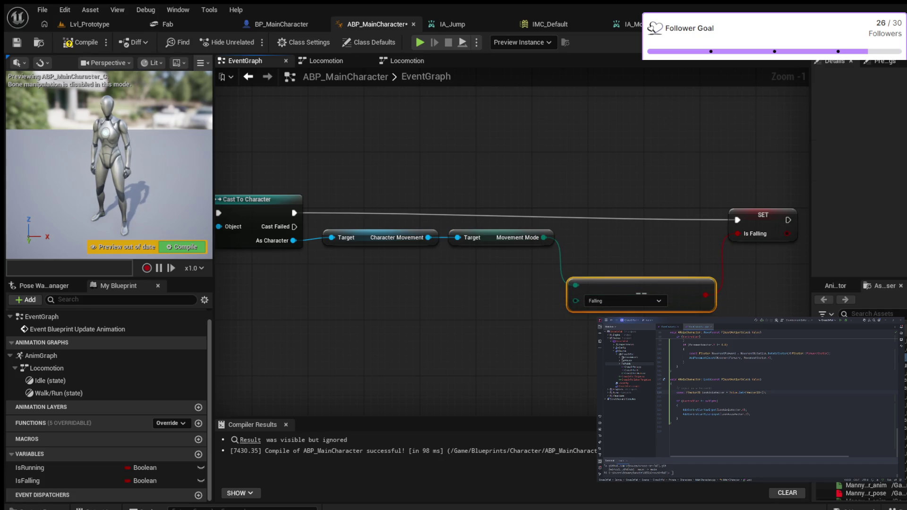
left_click_drag(758, 215, 751, 208)
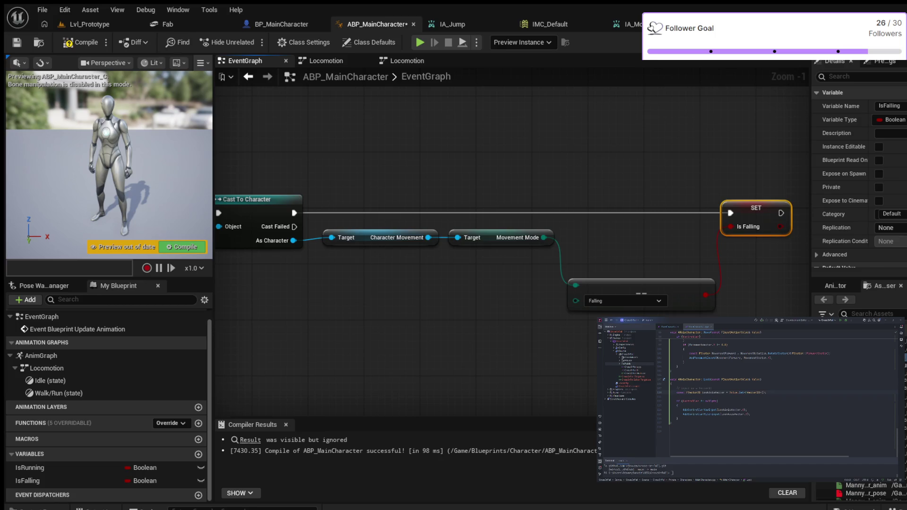
Pan the graph and place a Get Velocity node above the movement nodes.
left_click_drag(403, 259, 378, 296)
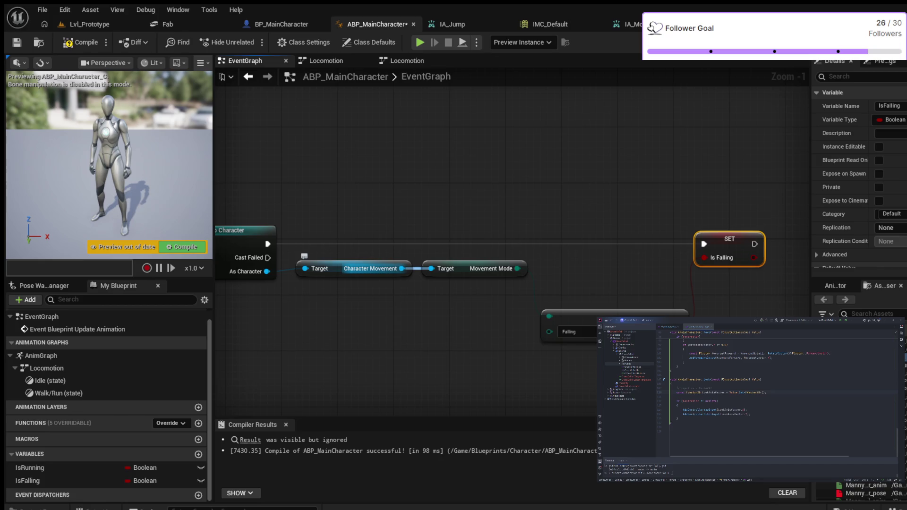
left_click_drag(402, 268, 428, 197)
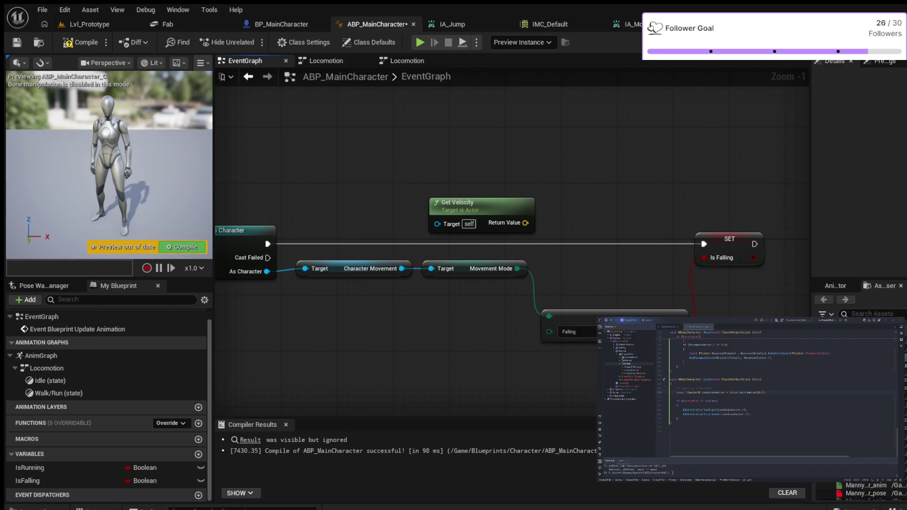
Wire As Character into Get Velocity's Target and move the Character Movement node lower.
left_click_drag(402, 268, 435, 224)
left_click_drag(401, 268, 436, 224)
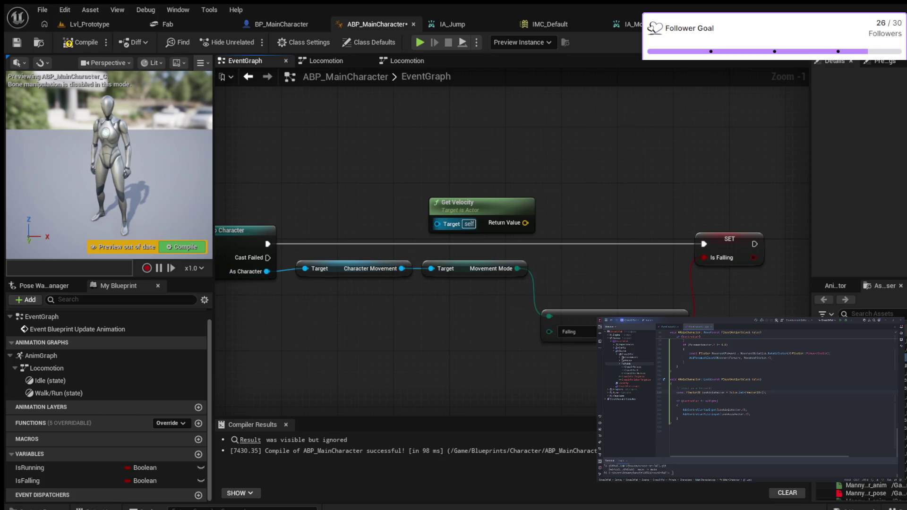
left_click_drag(267, 271, 436, 224)
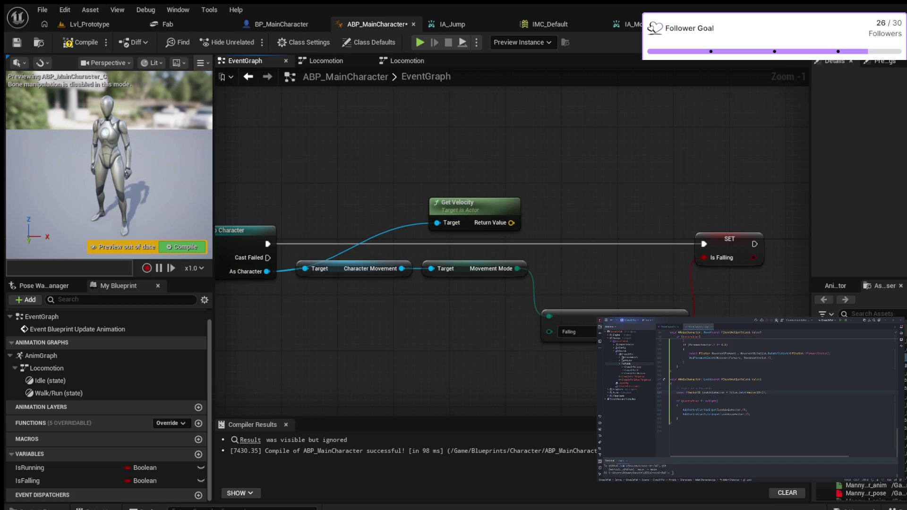
left_click_drag(370, 268, 385, 303)
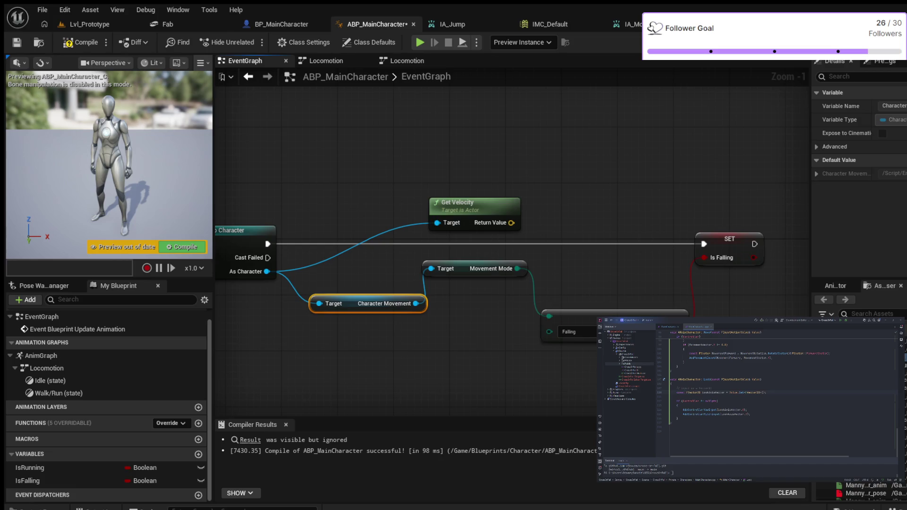
left_click_drag(511, 223, 555, 180)
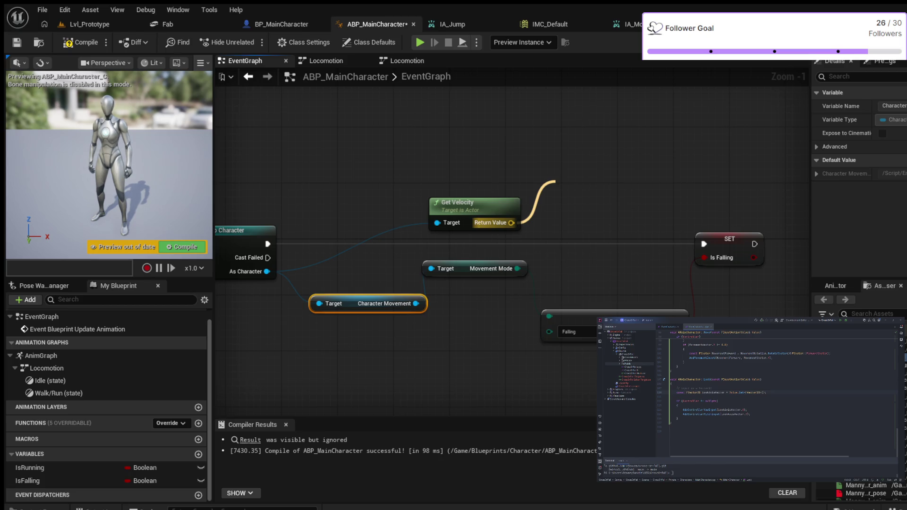
Replace the mistaken Length (Vector4) node with Vector Length on the velocity, and add a > node.
key("Return")
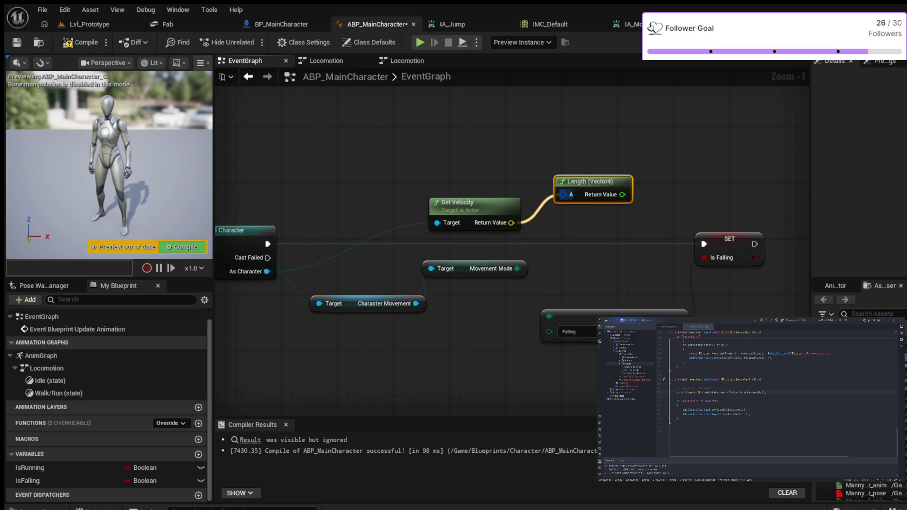
left_click(563, 194, "alt")
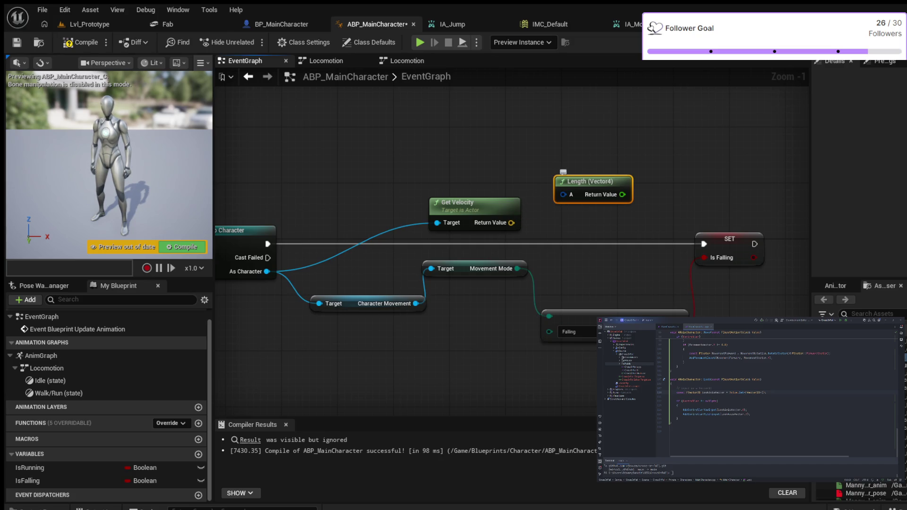
key("Delete")
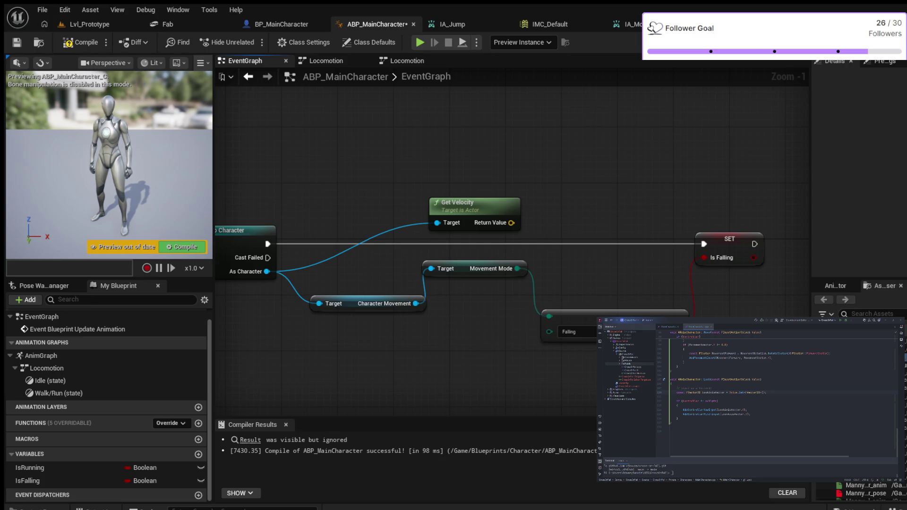
left_click_drag(511, 222, 571, 185)
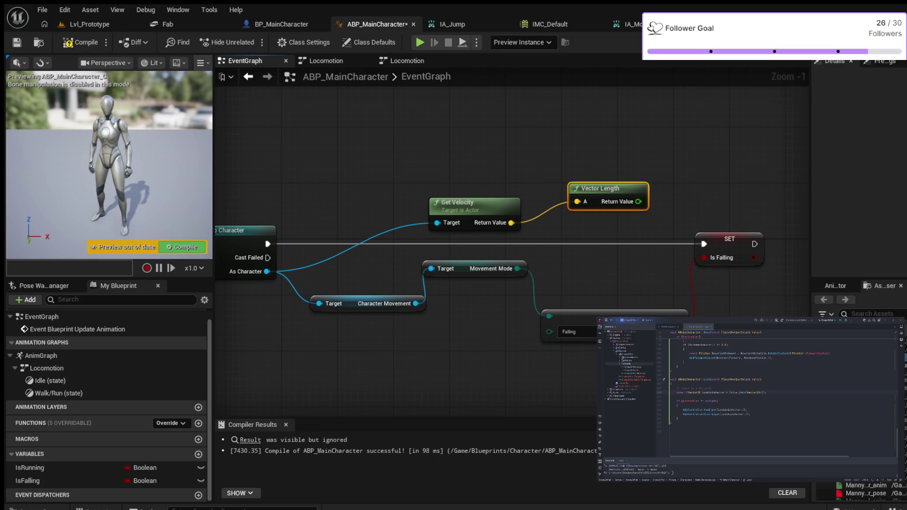
mouse_move(693, 137)
left_mouse_down()
mouse_move(573, 158)
mouse_move(555, 198)
left_mouse_up()
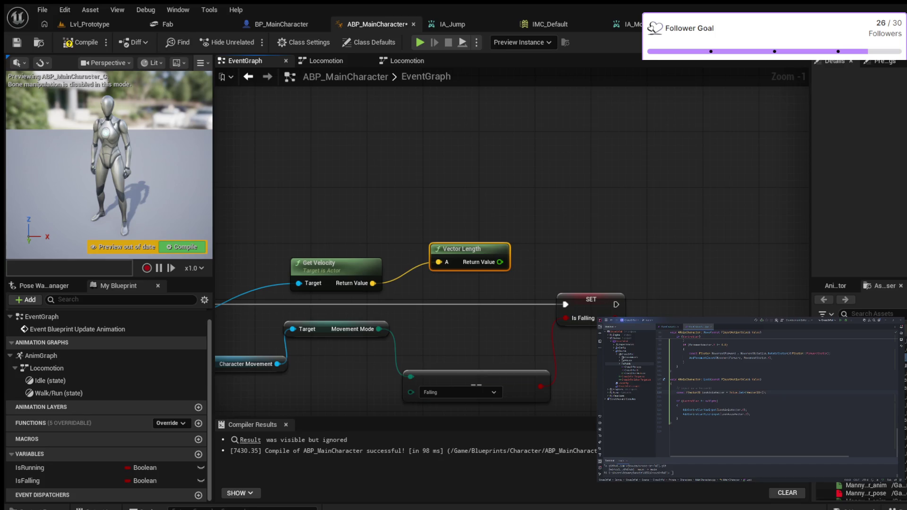
key("ctrl+v")
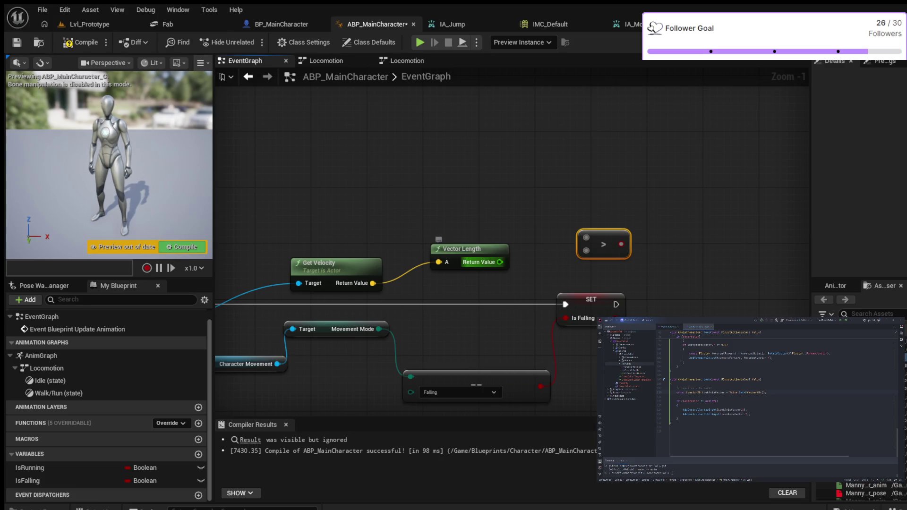
Set IsRunning from Vector Length > 0.0, executing it right after SET IsFalling.
left_click_drag(499, 261, 586, 237)
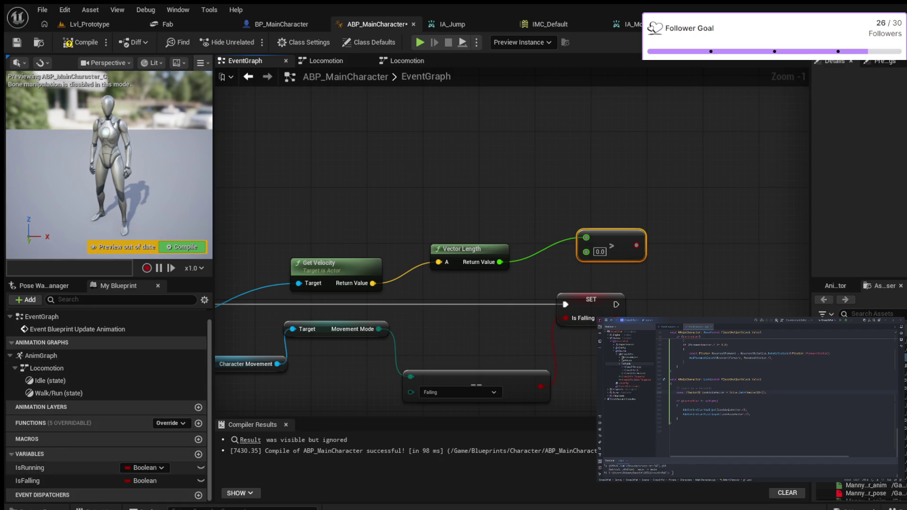
left_click(30, 468)
left_click_drag(29, 467, 691, 218)
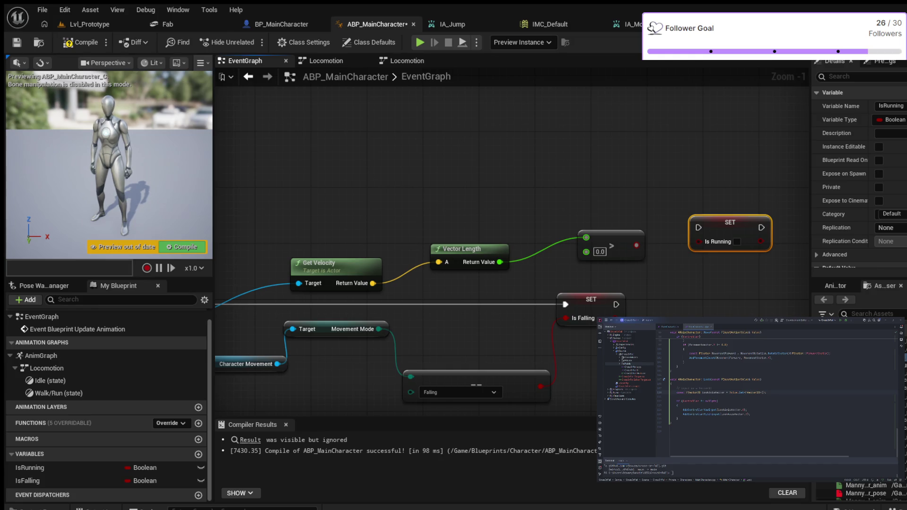
left_click_drag(708, 223, 715, 279)
mouse_move(636, 245)
left_mouse_down()
mouse_move(703, 289)
mouse_move(705, 297)
mouse_move(679, 299)
mouse_move(685, 283)
mouse_move(705, 297)
left_mouse_up()
left_click_drag(615, 305, 705, 284)
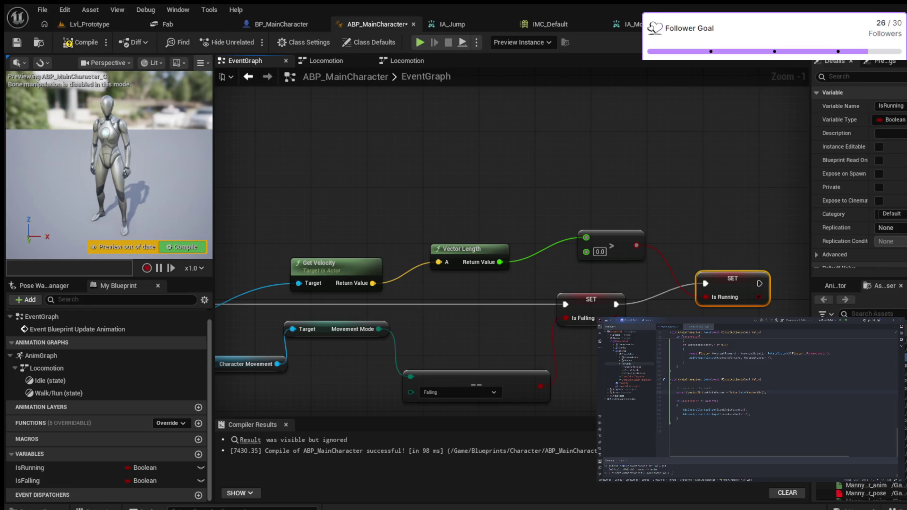
scroll(519, 205, "down", 3)
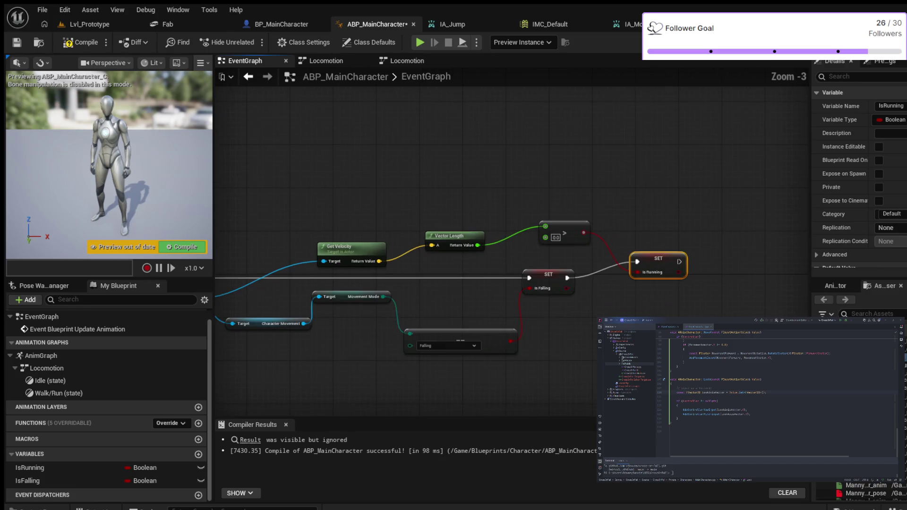
scroll(519, 205, "up", 1)
scroll(428, 204, "up", 1)
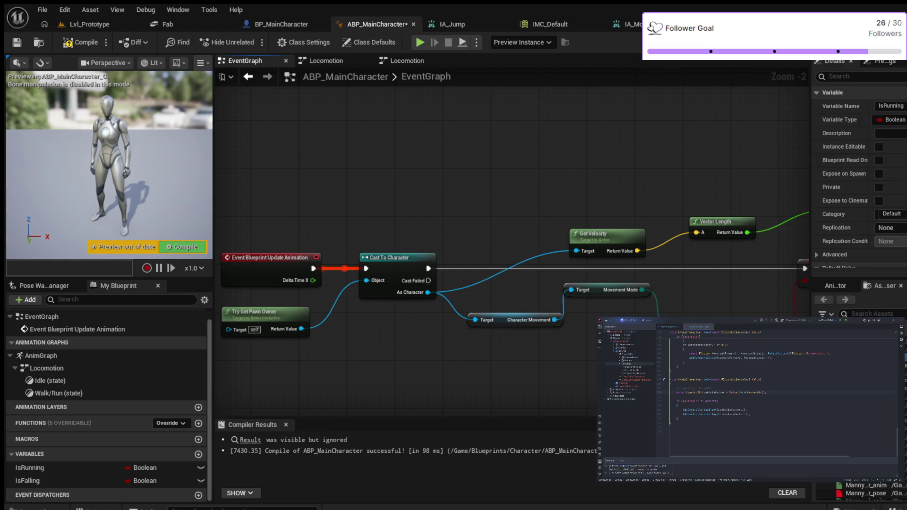
left_click_drag(479, 175, 331, 185)
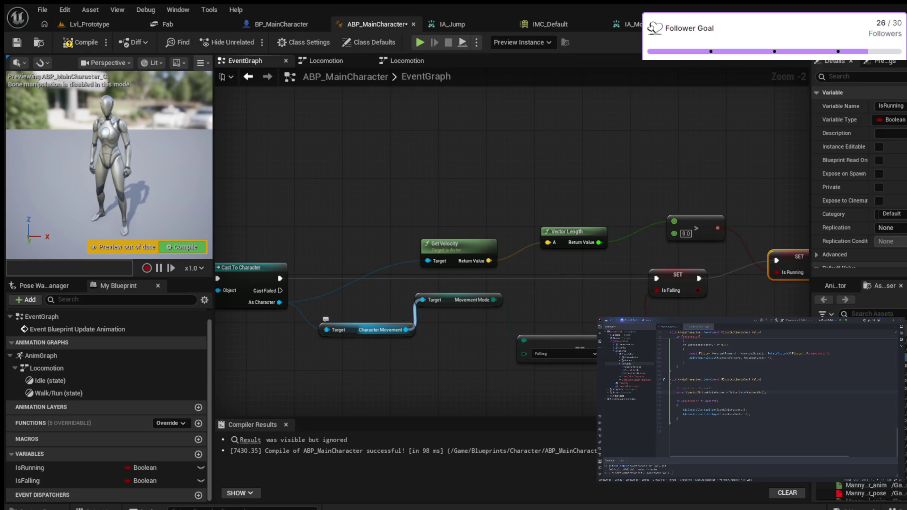
mouse_move(496, 152)
left_mouse_down()
mouse_move(368, 186)
mouse_move(510, 170)
mouse_move(261, 194)
mouse_move(364, 148)
mouse_move(422, 151)
left_mouse_up()
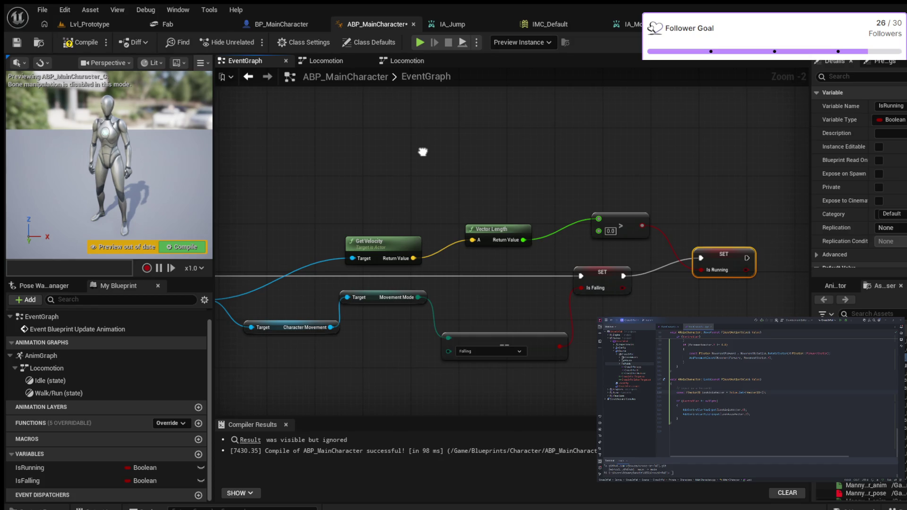
left_click_drag(423, 151, 420, 149)
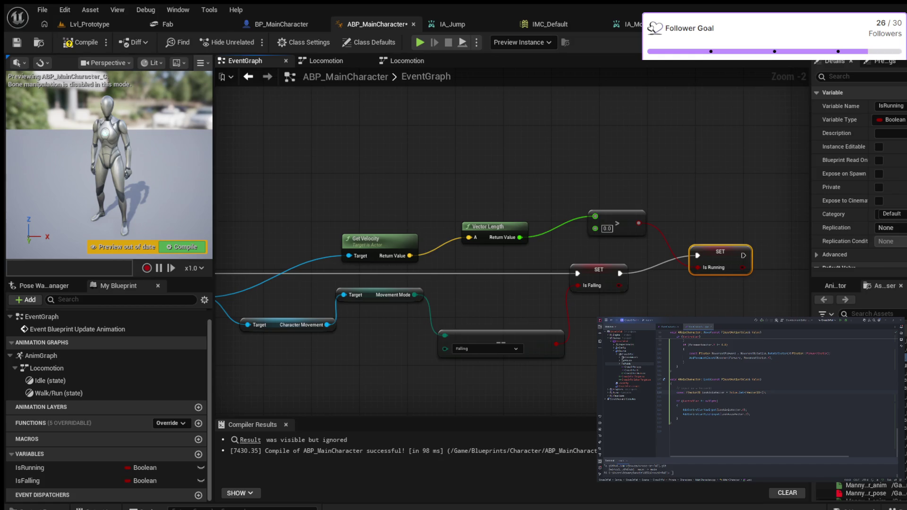
scroll(351, 168, "down", 1)
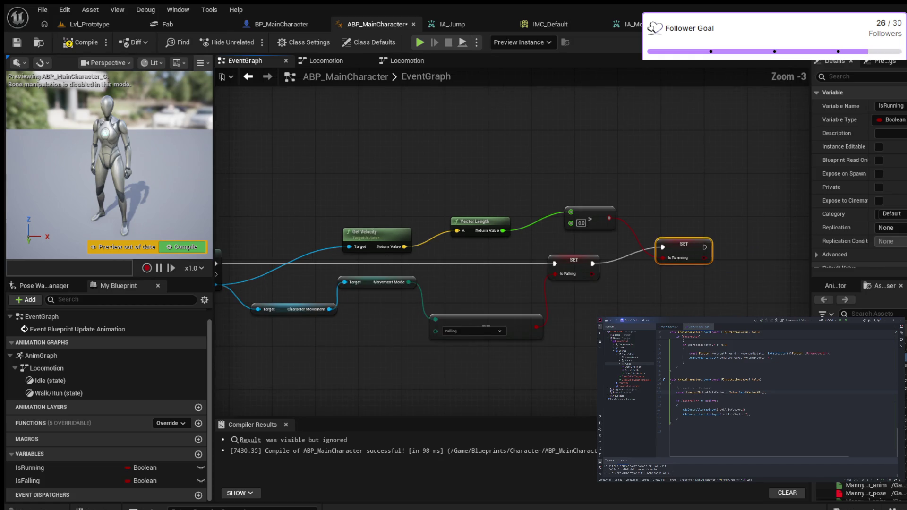
Compile with F7 and open the Locomotion state machine graph.
key("F7")
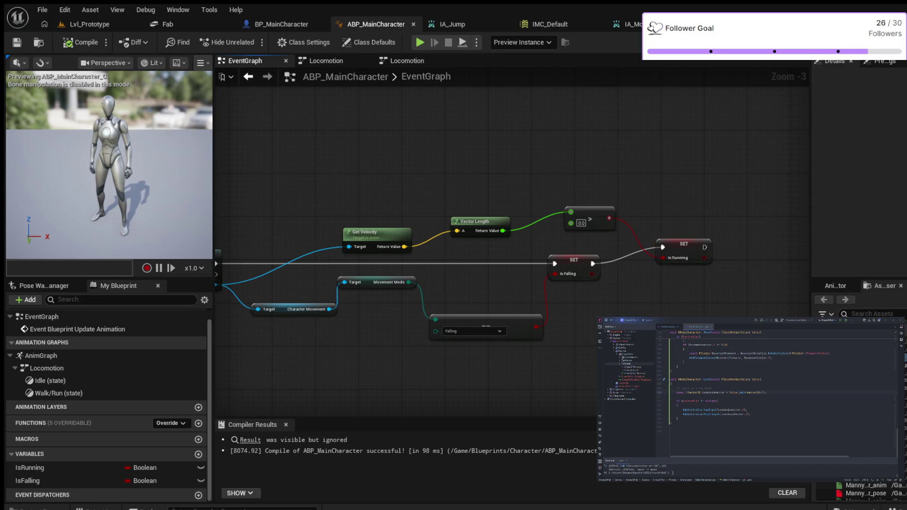
left_click(326, 60)
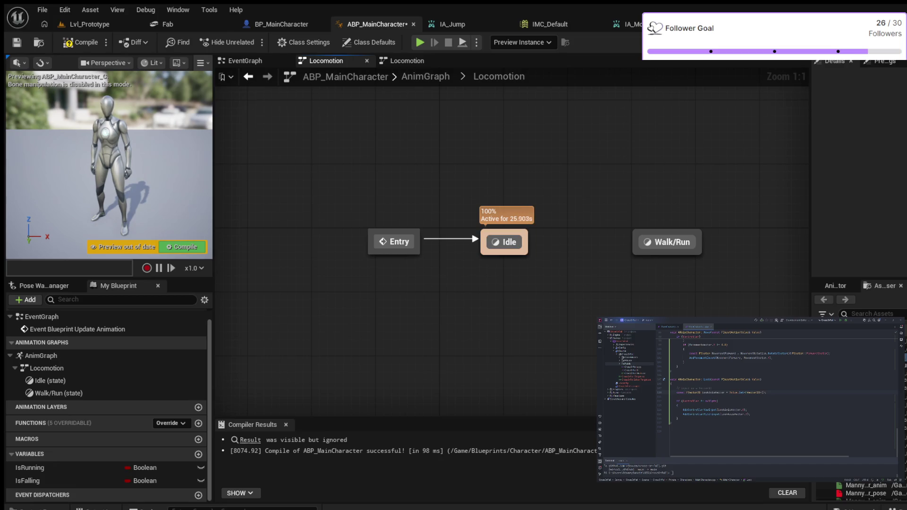
Draw a transition from the Idle state to Walk/Run and select the new transition.
mouse_move(531, 237)
left_mouse_down()
mouse_move(614, 232)
mouse_move(665, 241)
left_mouse_up()
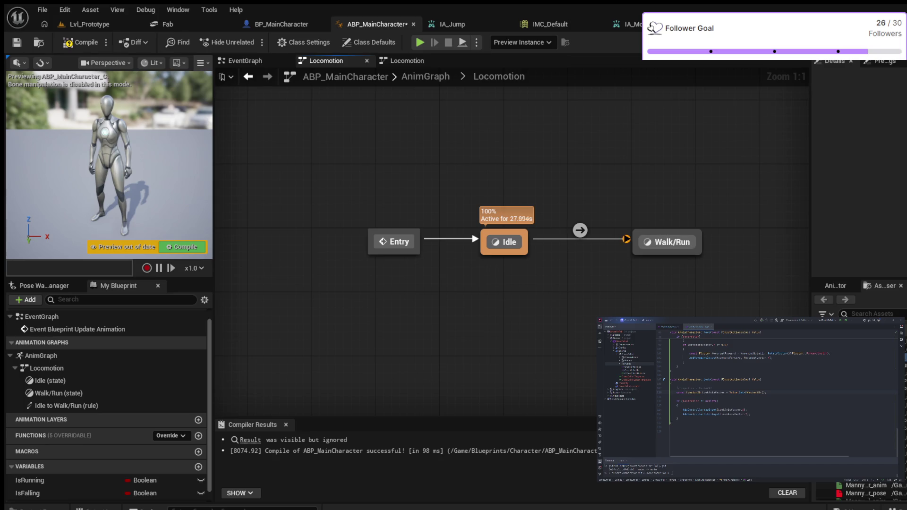
left_click(580, 230)
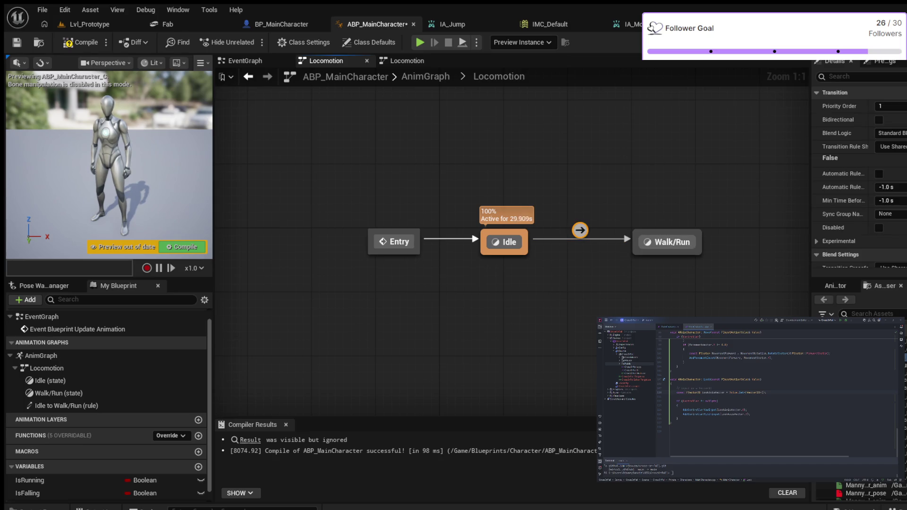
Open the Idle to Walk/Run rule graph and place an IsRunning getter in it.
double_click(579, 230)
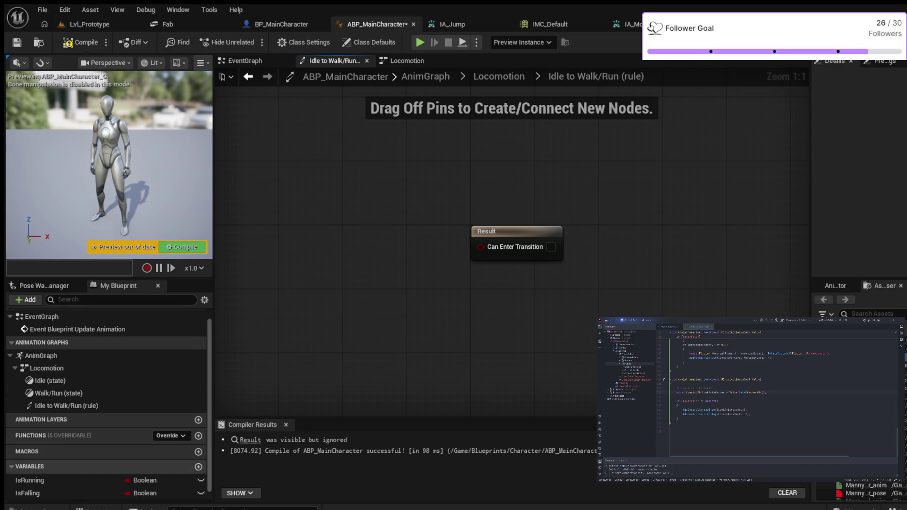
left_click(71, 480)
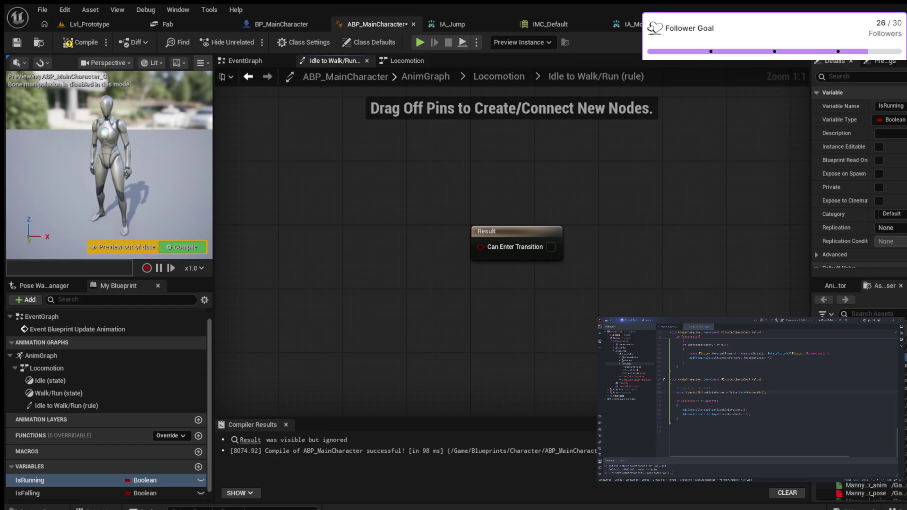
mouse_move(71, 480)
left_mouse_down()
mouse_move(327, 250)
mouse_move(295, 242)
left_mouse_up()
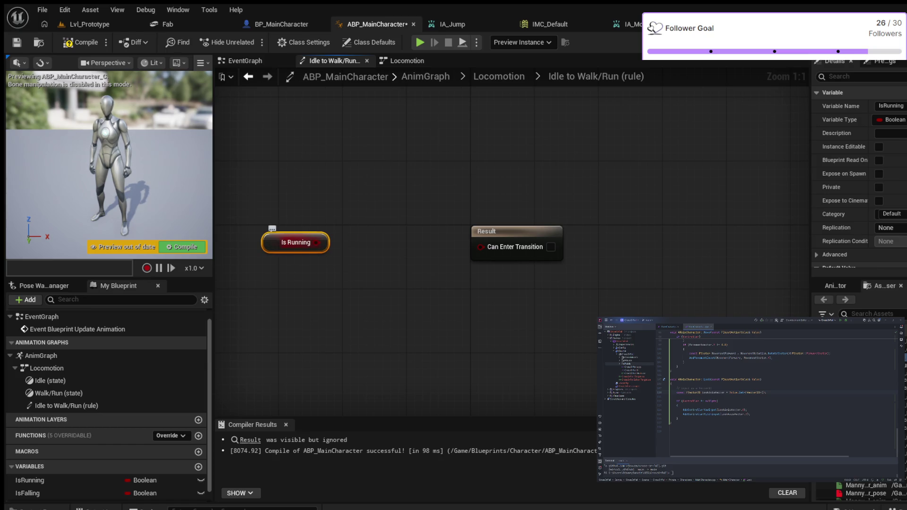
Route Is Running through a NOT node into Can Enter Transition, tidy the nodes, and return to Locomotion.
mouse_move(316, 242)
left_mouse_down()
mouse_move(348, 262)
mouse_move(347, 287)
left_mouse_up()
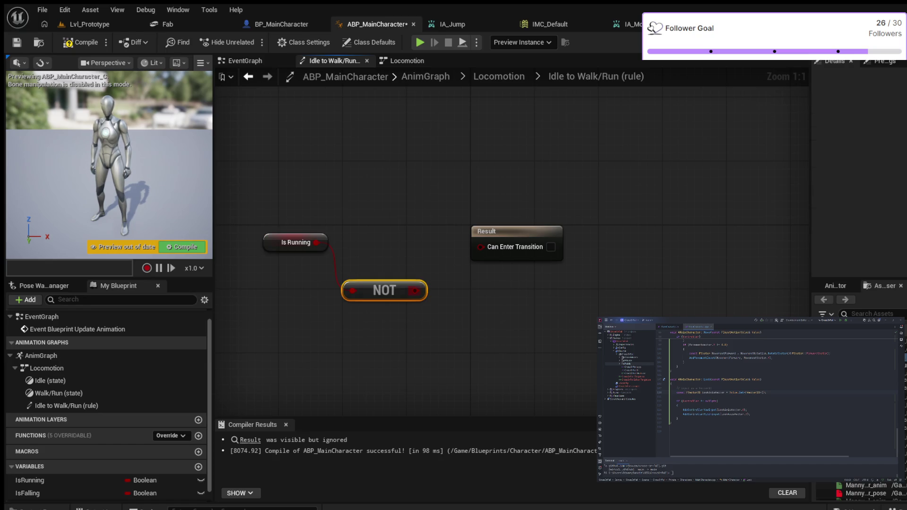
left_click_drag(414, 290, 480, 246)
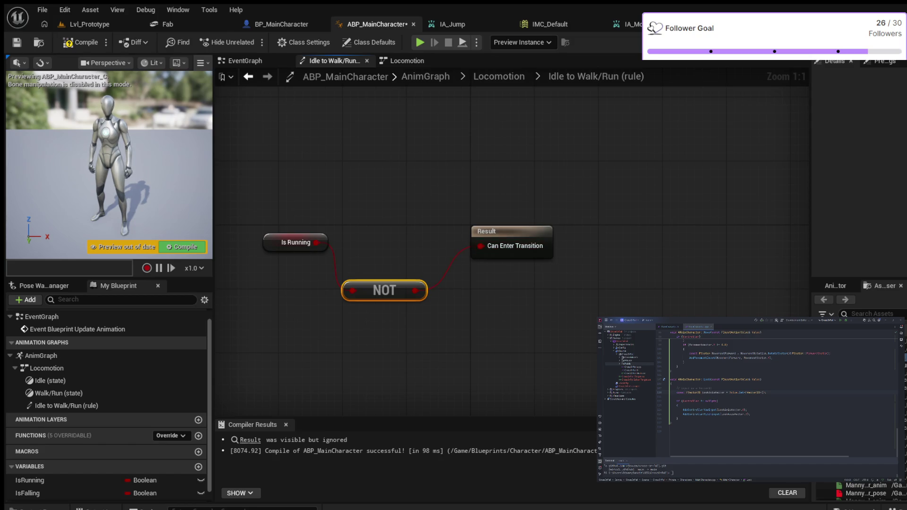
left_click_drag(384, 290, 392, 242)
left_click_drag(480, 220, 471, 220)
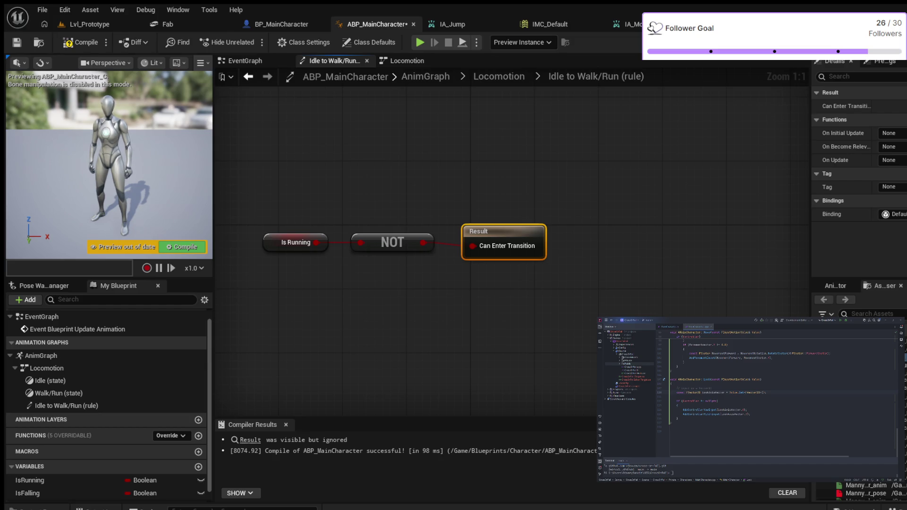
left_click(499, 76)
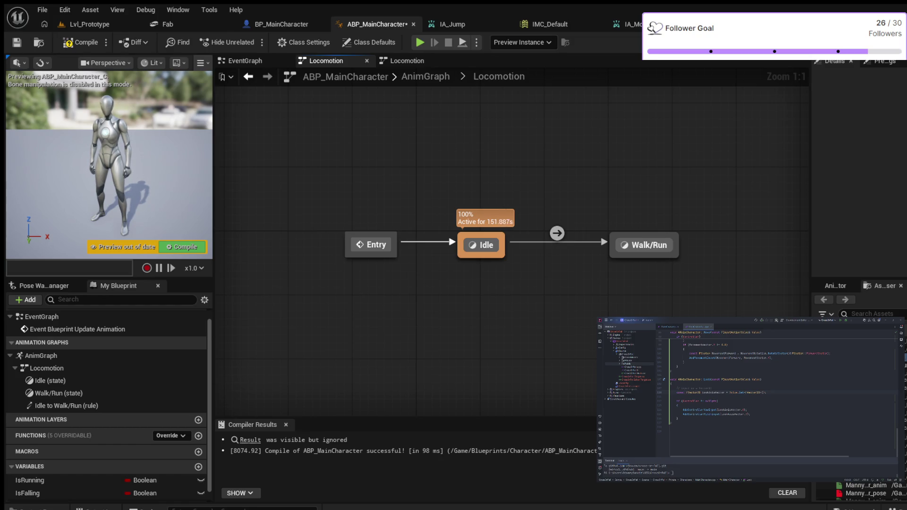
Compile and briefly simulate the animation blueprint, then reopen the Idle to Walk/Run rule.
left_click(557, 233)
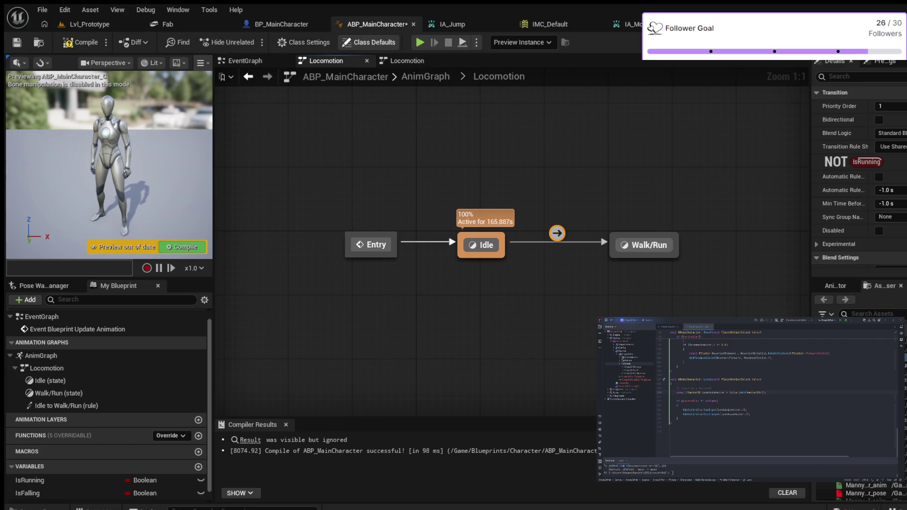
left_click(80, 42)
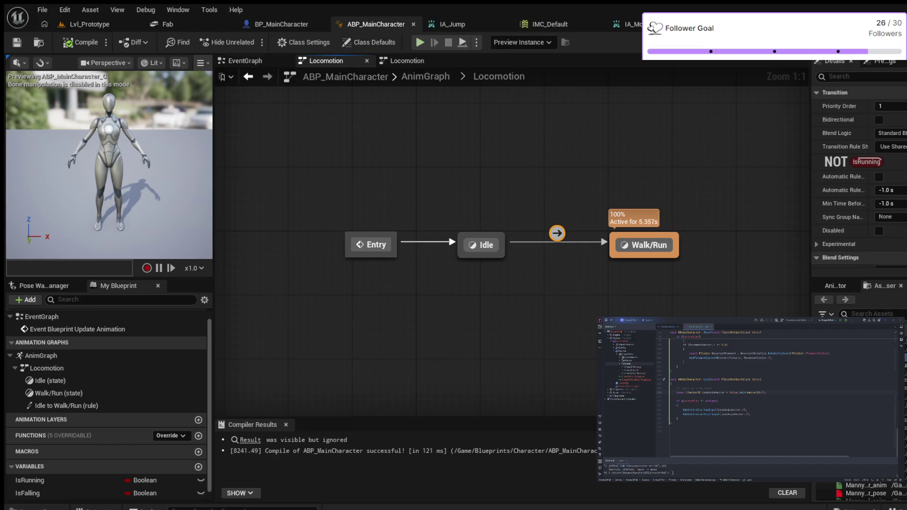
left_click(419, 42)
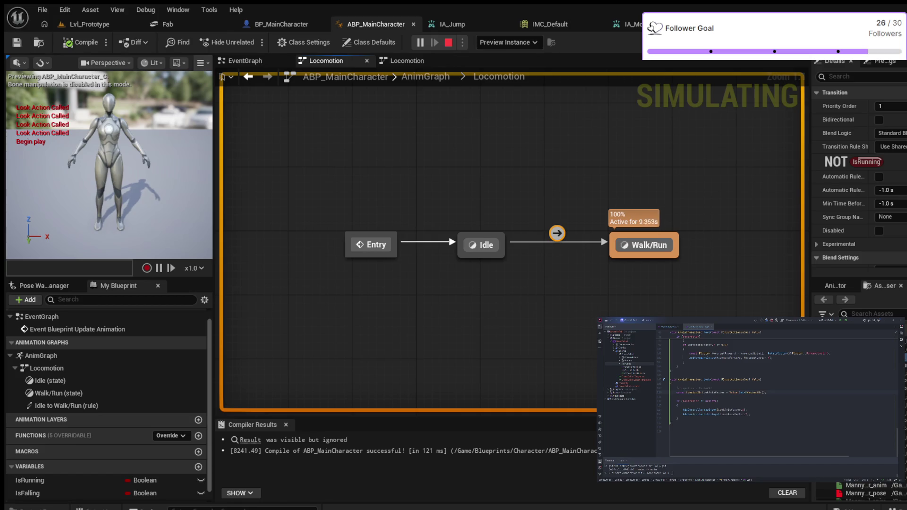
key("Escape")
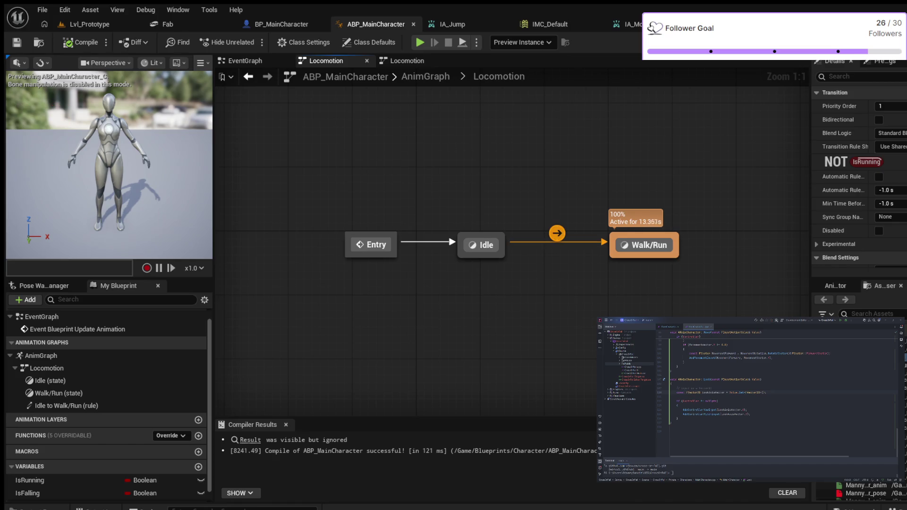
double_click(557, 233)
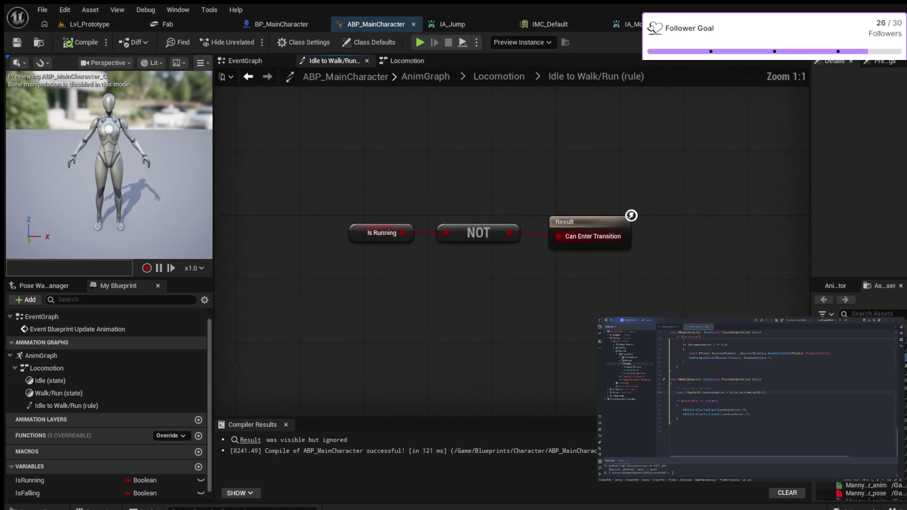
Remove the NOT node, wire Is Running directly into Can Enter Transition, and compile with F7.
left_click_drag(467, 196, 524, 255)
key("Delete")
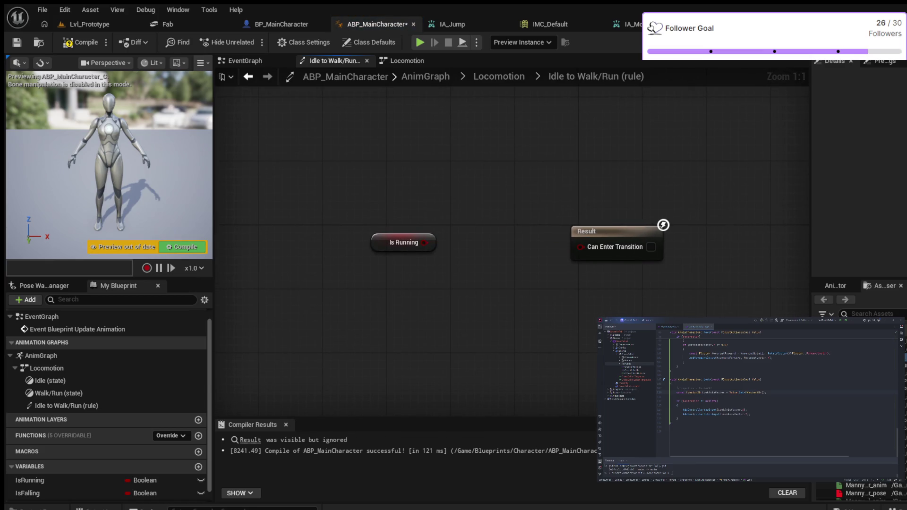
left_click_drag(424, 242, 580, 246)
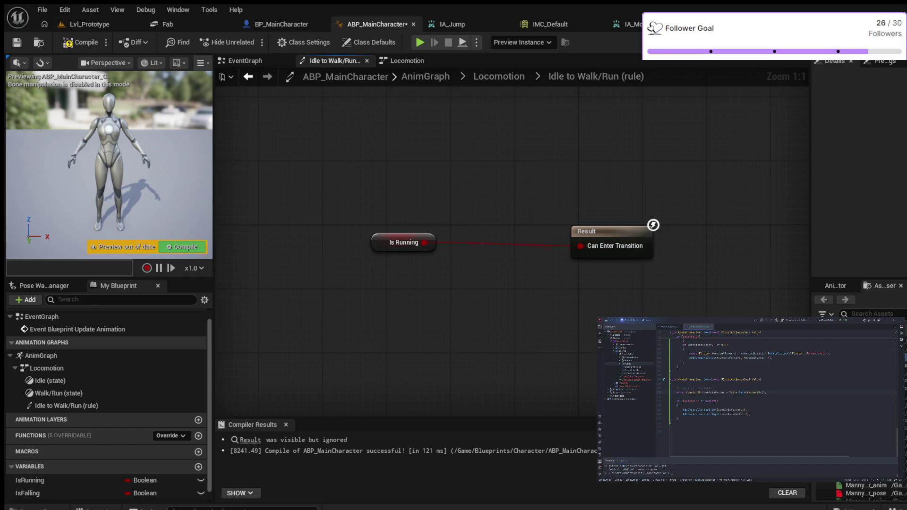
key("F7")
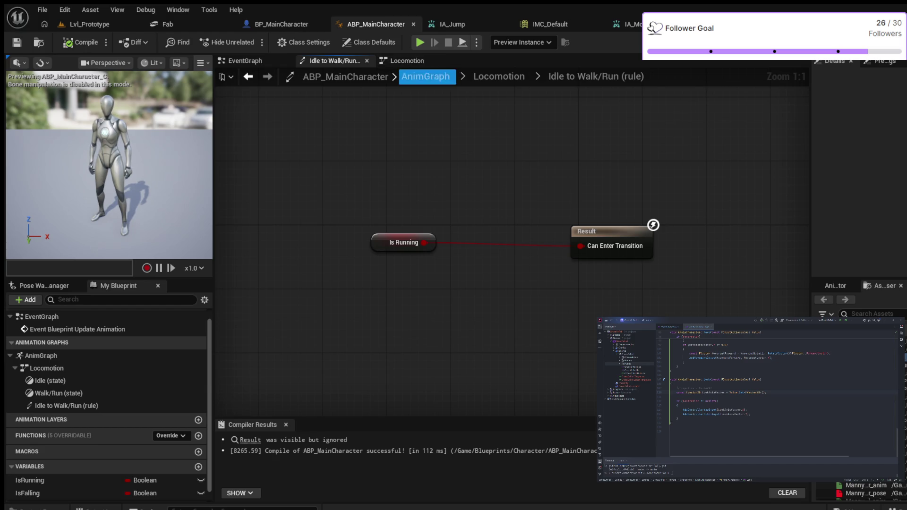
left_click(498, 77)
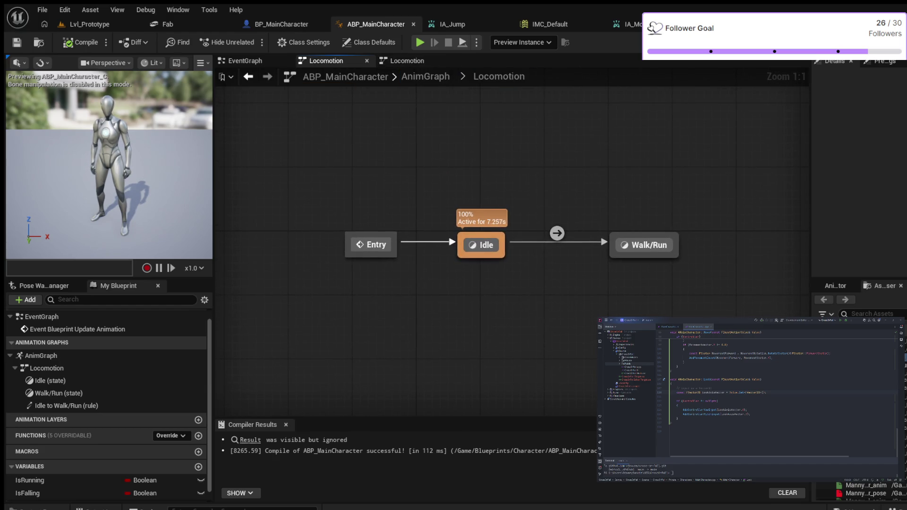
Feed MM_Run_Fwd into Walk/Run's Output Animation Pose, then compile and test-simulate.
double_click(647, 245)
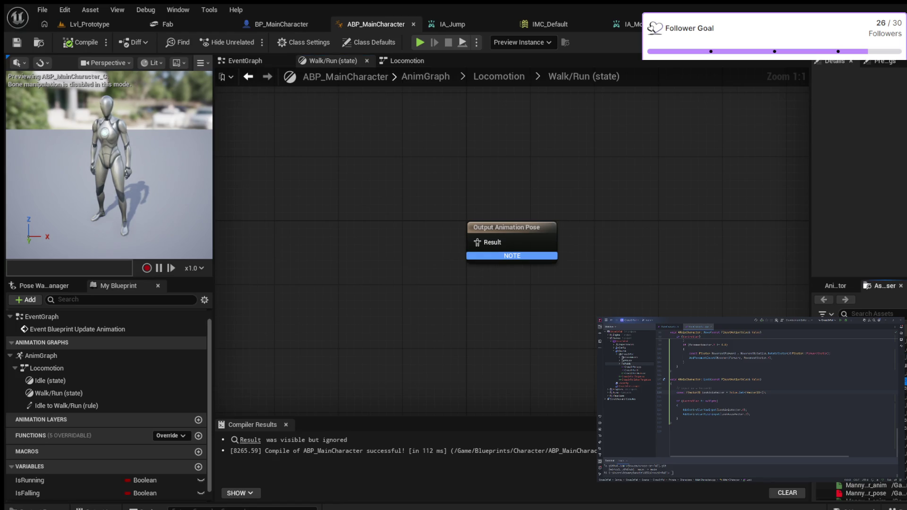
mouse_move(859, 477)
left_mouse_down()
mouse_move(316, 234)
mouse_move(478, 242)
left_mouse_up()
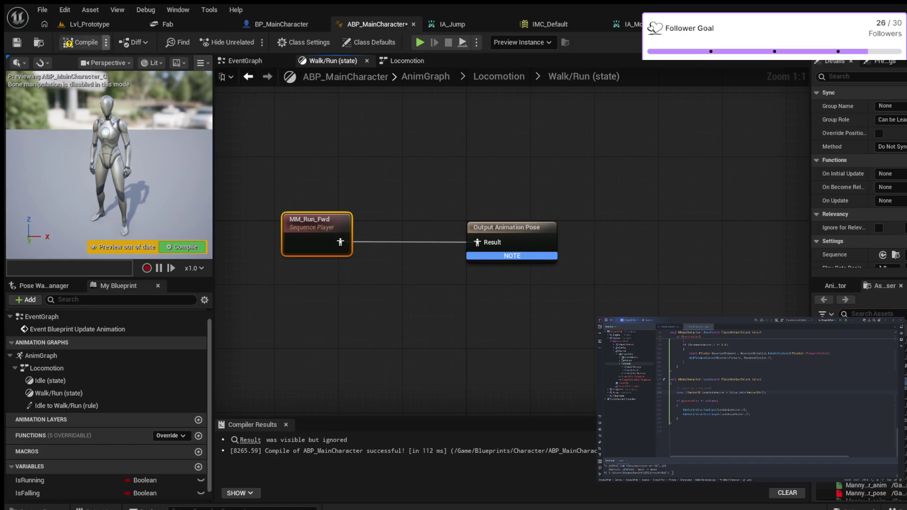
left_click(76, 44)
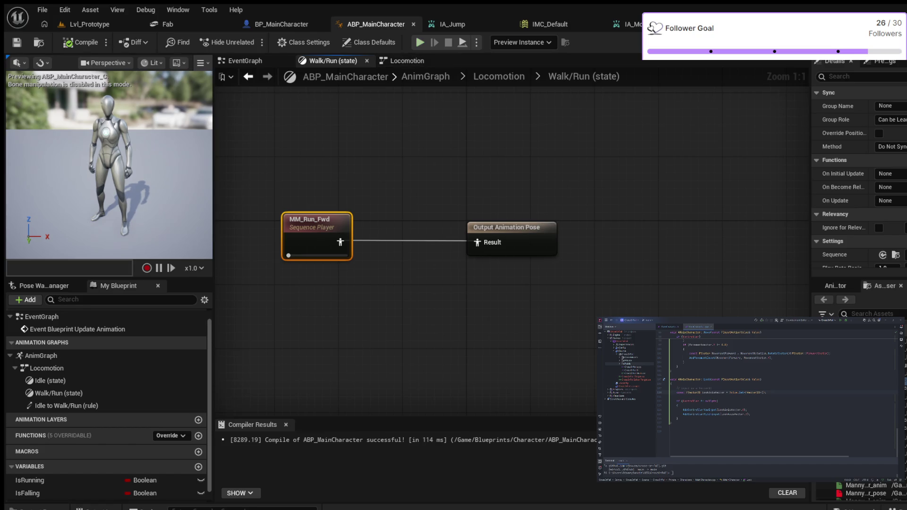
key("alt+p")
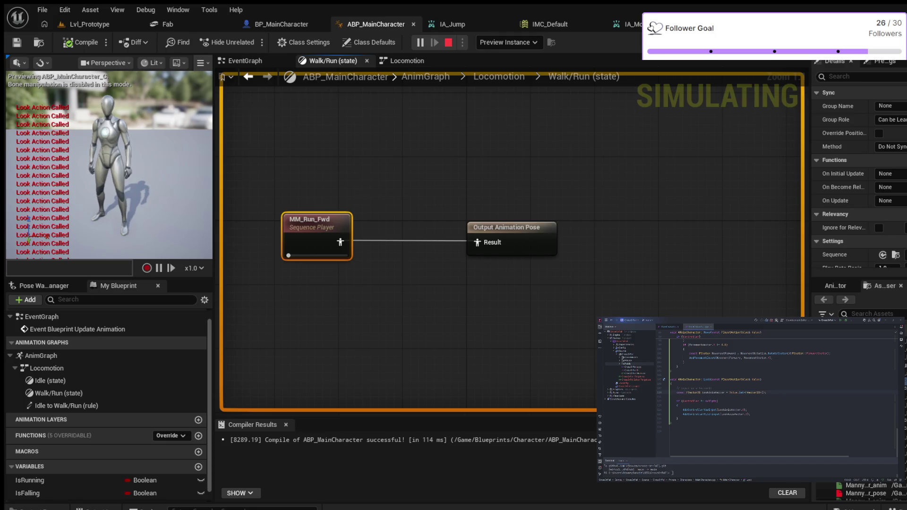
key("Escape")
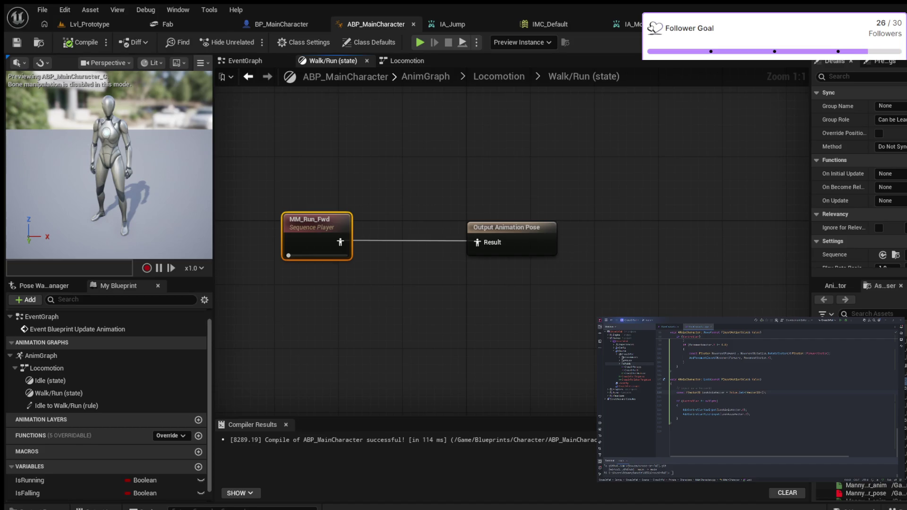
left_click(498, 76)
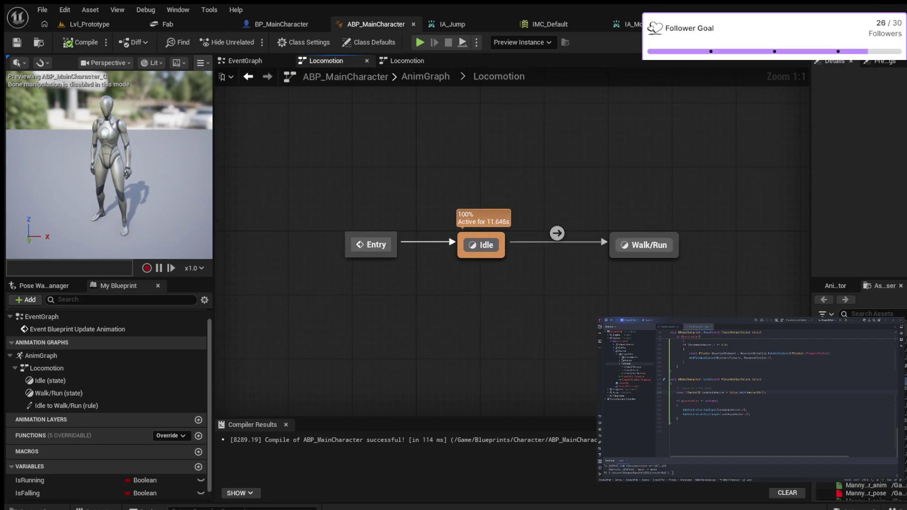
Add a Walk/Run to Idle transition, open its rule, and place an IsRunning getter.
left_click_drag(614, 253, 487, 250)
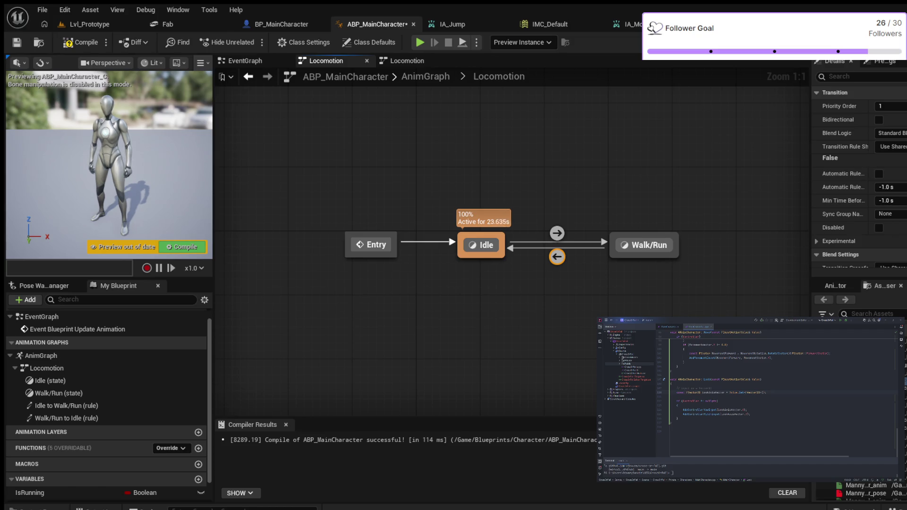
double_click(557, 256)
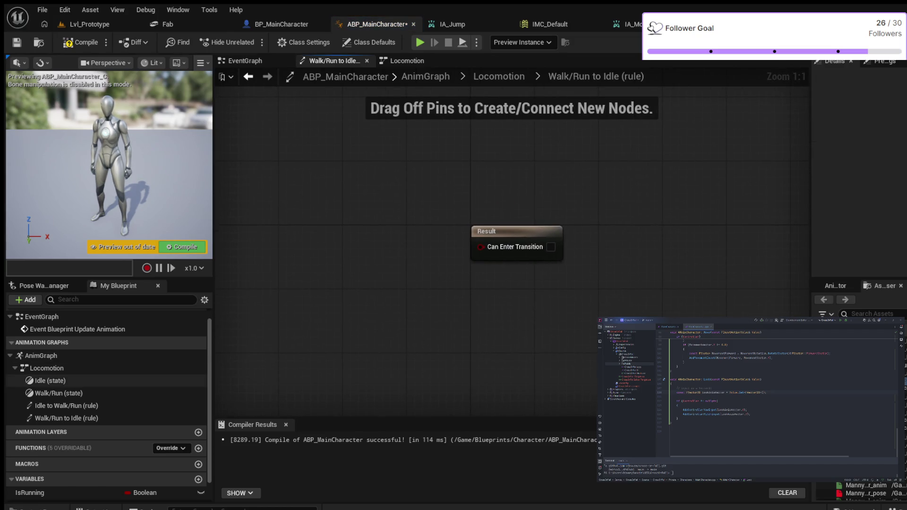
scroll(106, 402, "down", 2)
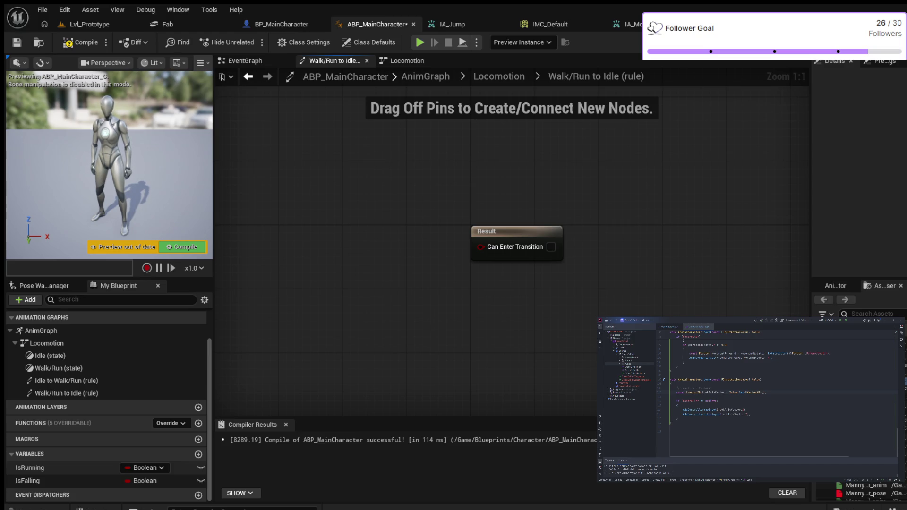
left_click(48, 467)
left_click_drag(47, 467, 296, 213)
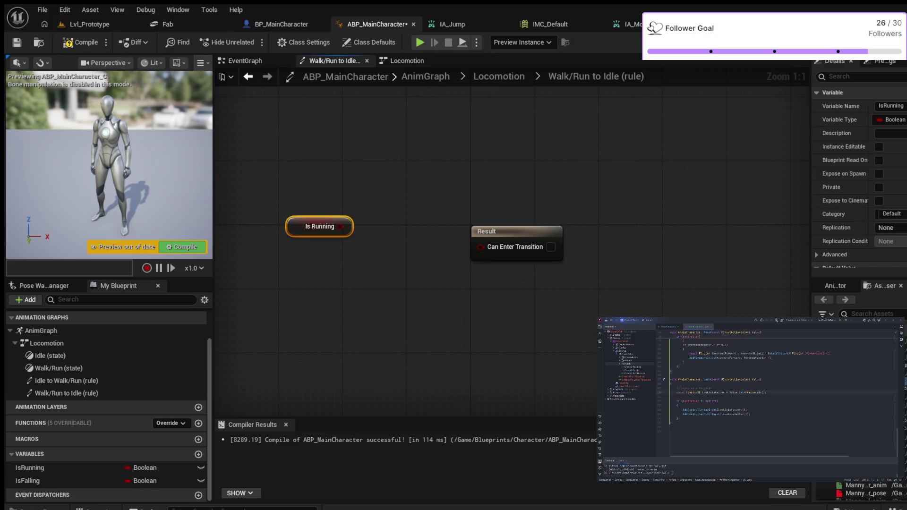
Paste in NOT and AND nodes and feed Is Running into the NOT.
left_click_drag(487, 231, 533, 214)
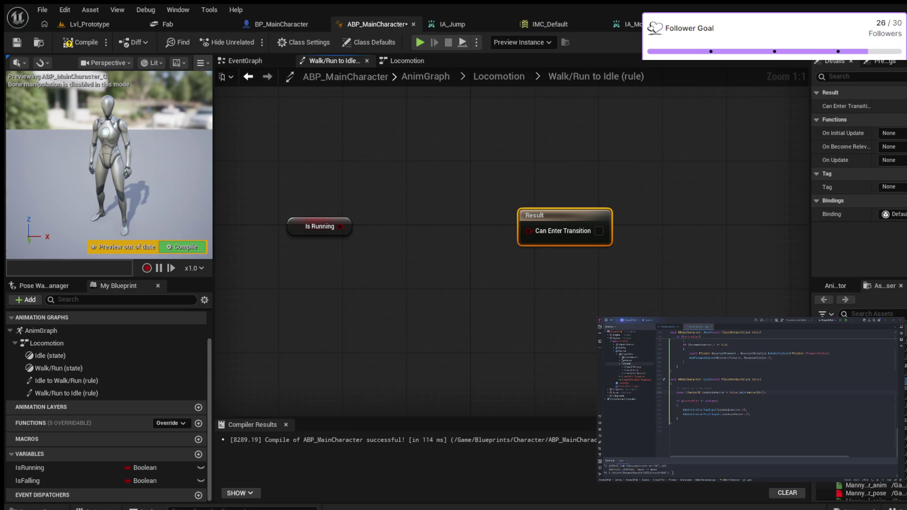
key("ctrl+v")
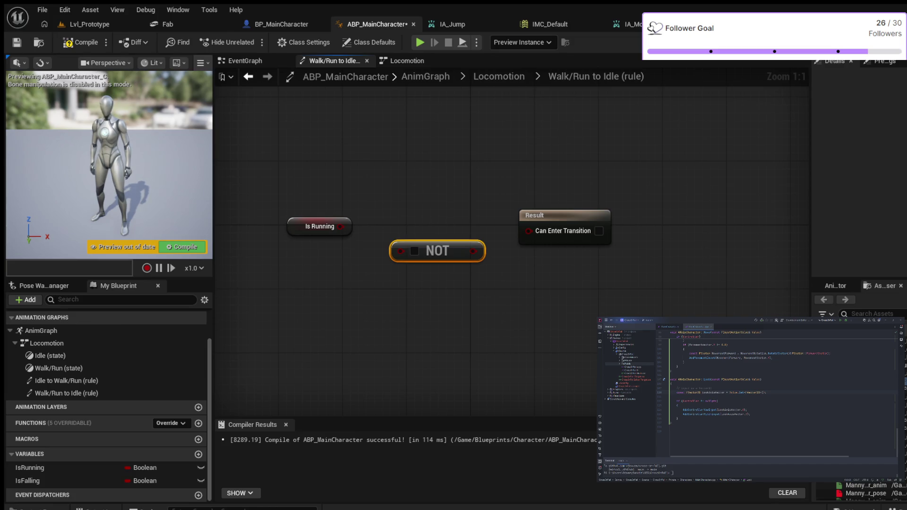
key("ctrl+v")
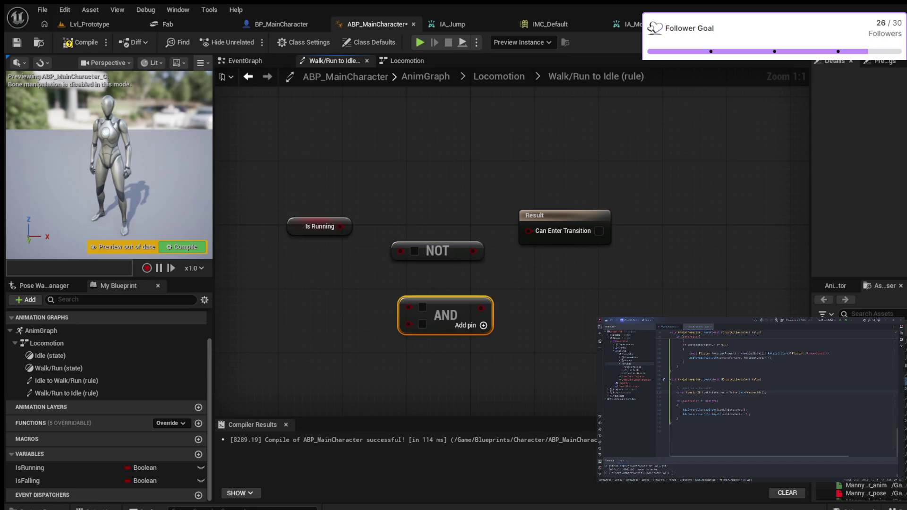
mouse_move(261, 185)
left_mouse_down()
mouse_move(307, 229)
mouse_move(283, 229)
left_mouse_up()
left_click_drag(415, 251, 383, 226)
left_click_drag(538, 216, 602, 215)
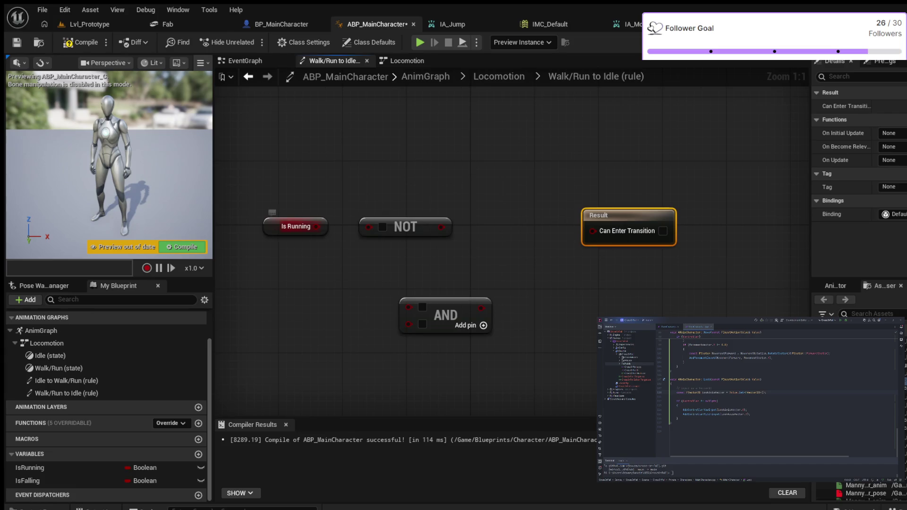
left_click_drag(325, 227, 369, 227)
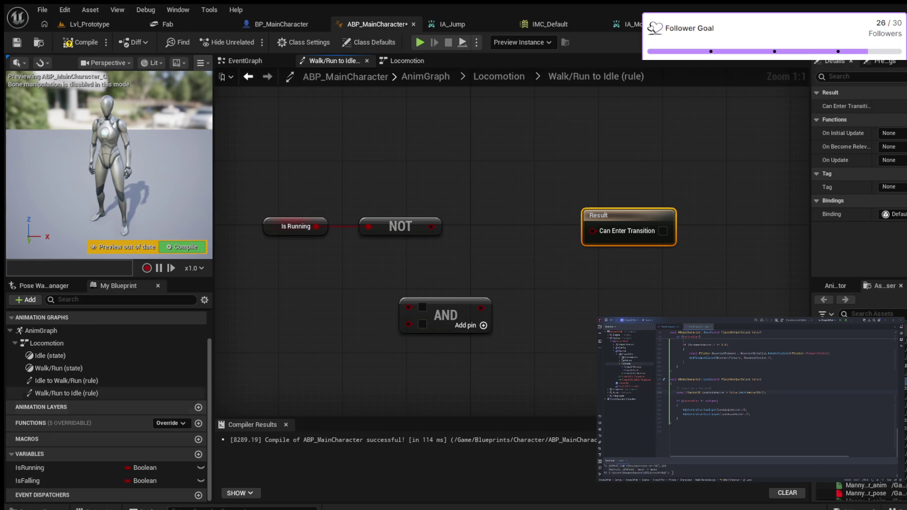
Add an Is Falling getter feeding a second NOT node.
left_click(28, 480)
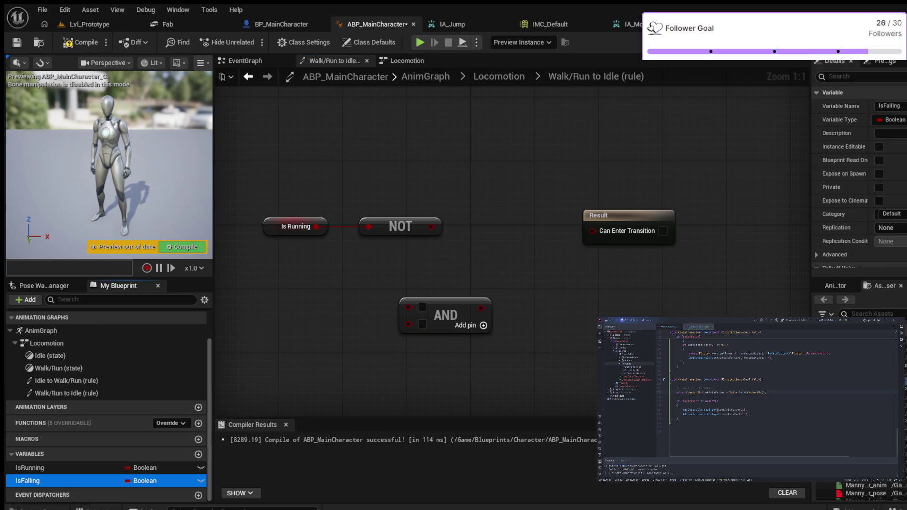
left_click_drag(28, 480, 250, 278)
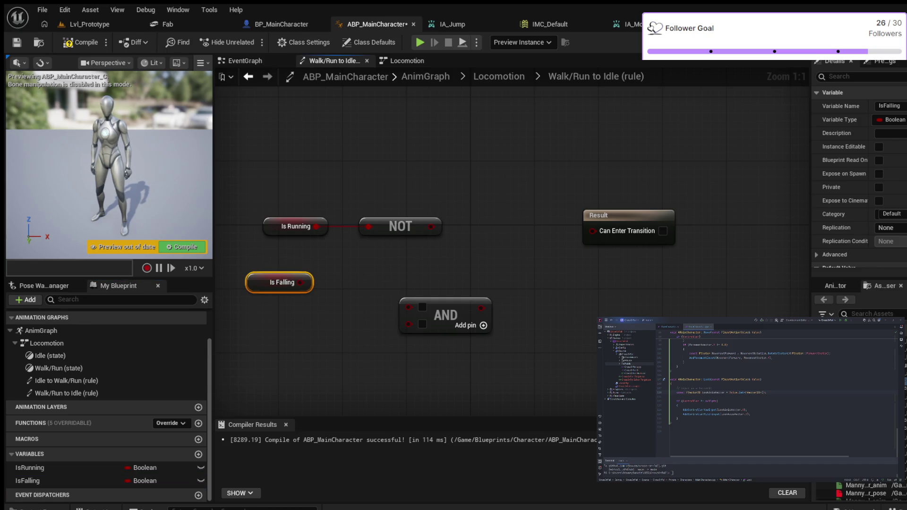
key("ctrl+v")
left_click_drag(468, 307, 564, 283)
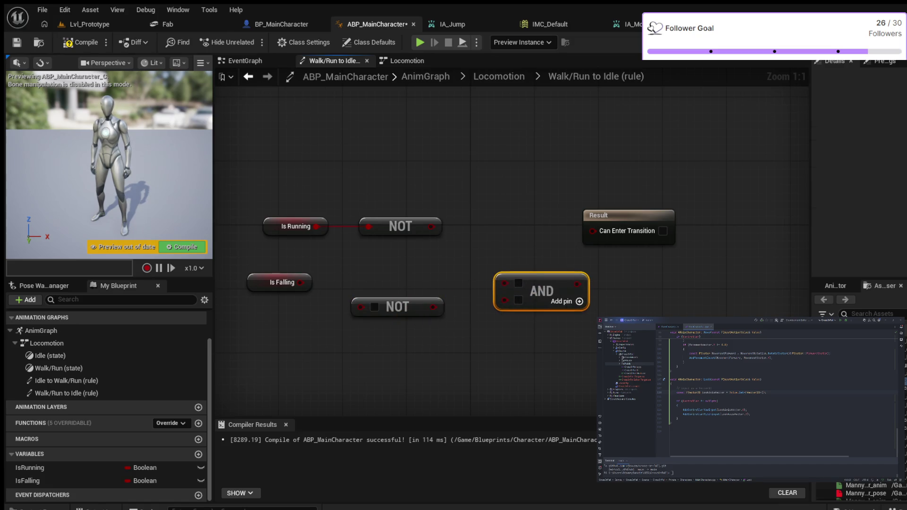
mouse_move(399, 307)
left_mouse_down()
mouse_move(401, 281)
mouse_move(383, 282)
left_mouse_up()
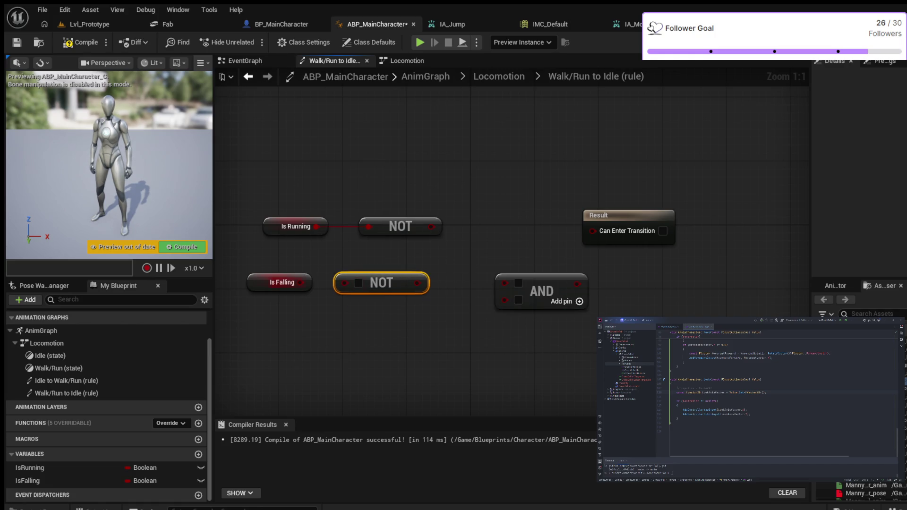
left_click_drag(305, 282, 344, 283)
Combine both NOT outputs with AND and drive Can Enter Transition from it.
left_click_drag(541, 292, 502, 268)
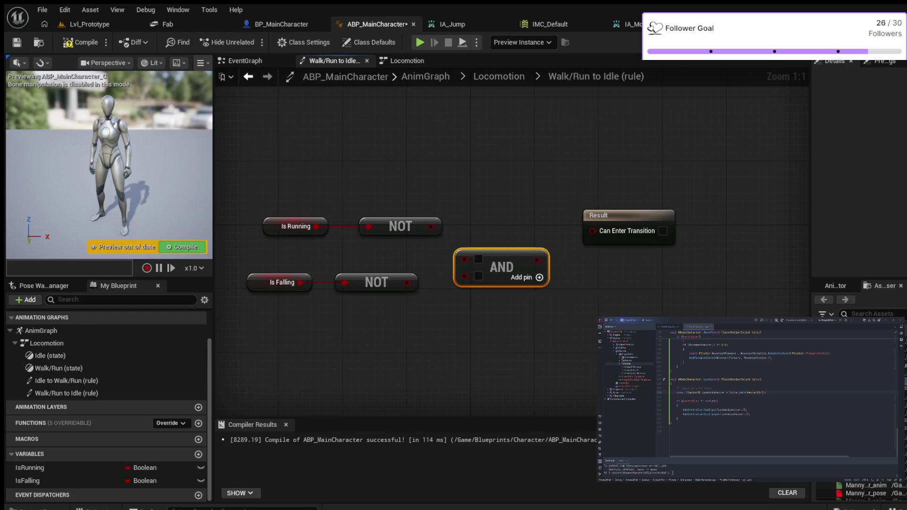
left_click_drag(431, 227, 465, 258)
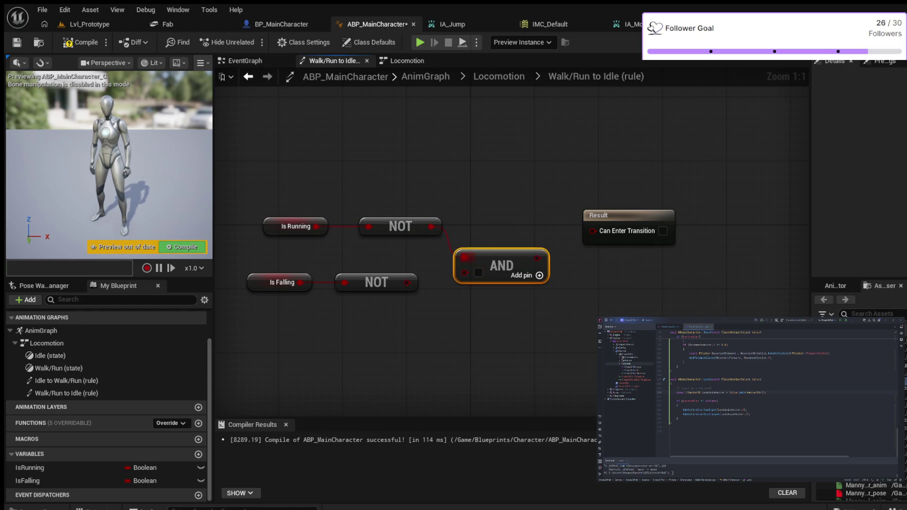
mouse_move(406, 282)
left_mouse_down()
mouse_move(465, 272)
mouse_move(455, 236)
left_mouse_up()
left_click_drag(519, 249, 592, 230)
Compile and save the animation blueprint, then start the simulation preview.
left_click(80, 42)
left_click(17, 42)
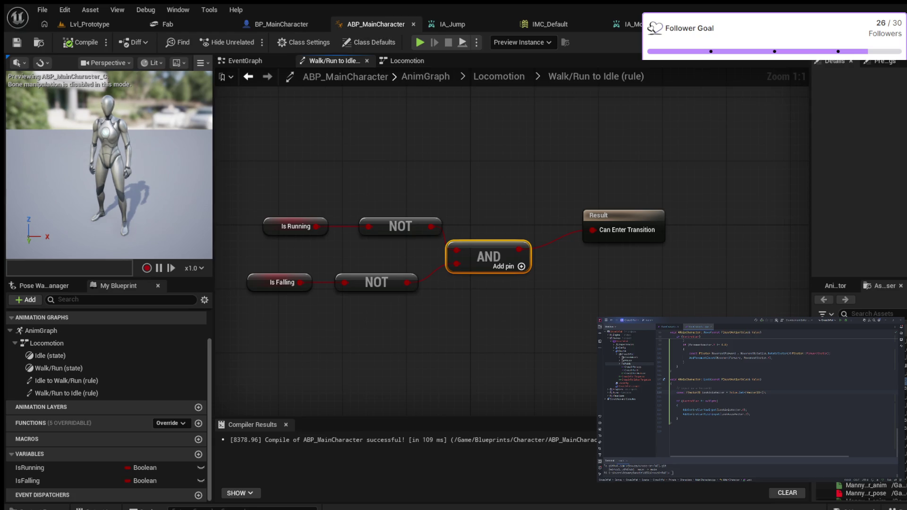
left_click(419, 42)
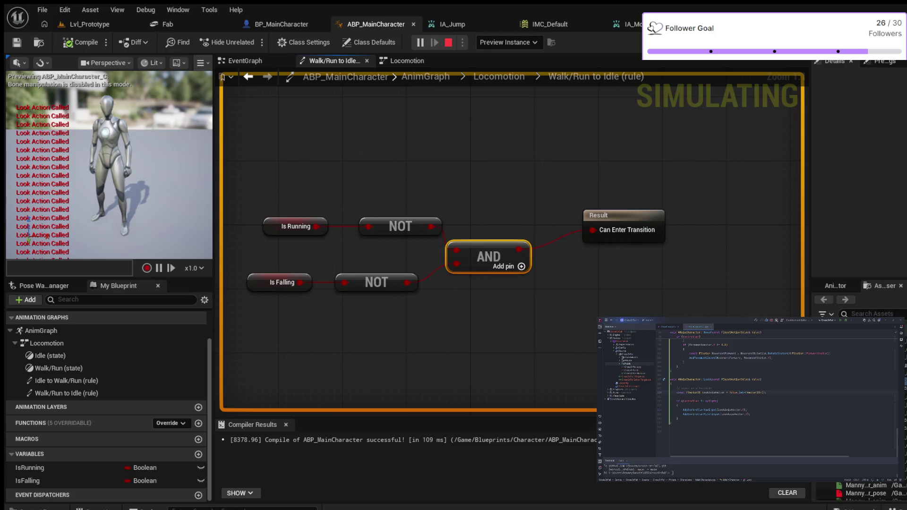
Stop the simulation preview and go back up to the Locomotion state machine.
key("Escape")
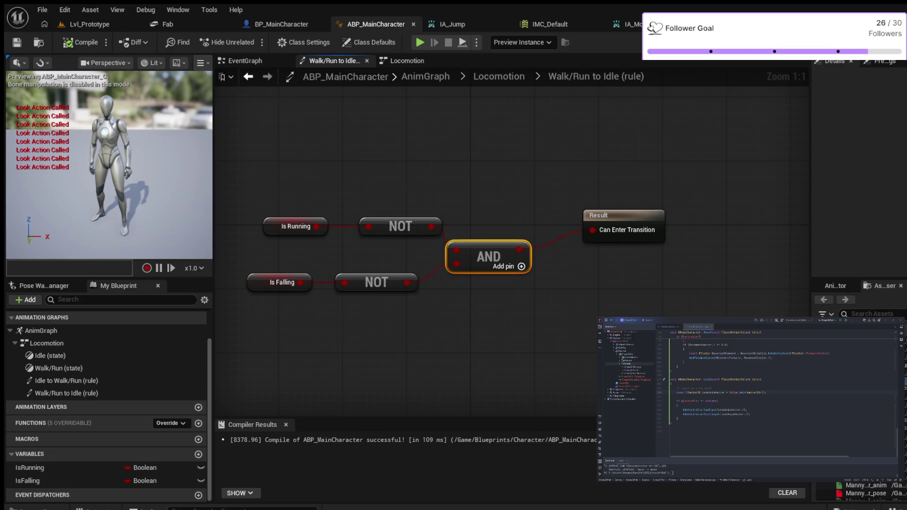
left_click(499, 77)
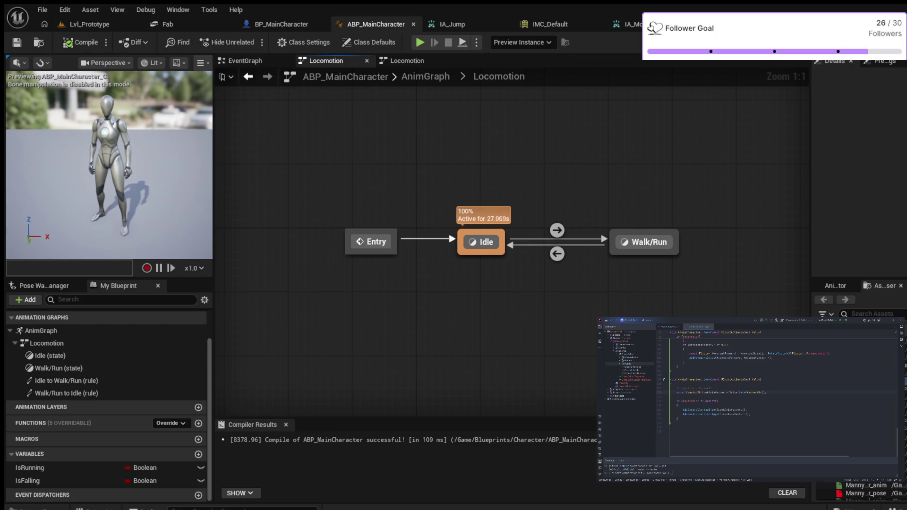
Add a new state named Jump to the Locomotion state machine.
left_click(570, 162)
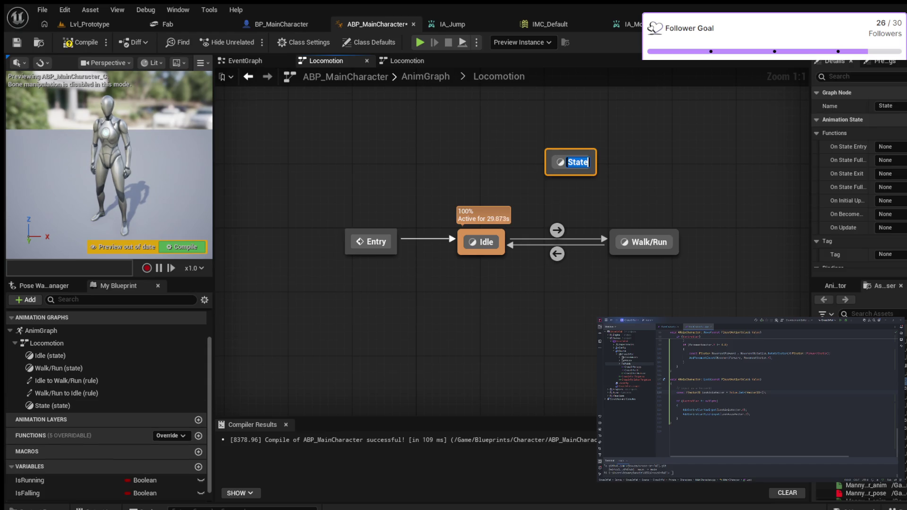
type("Jump")
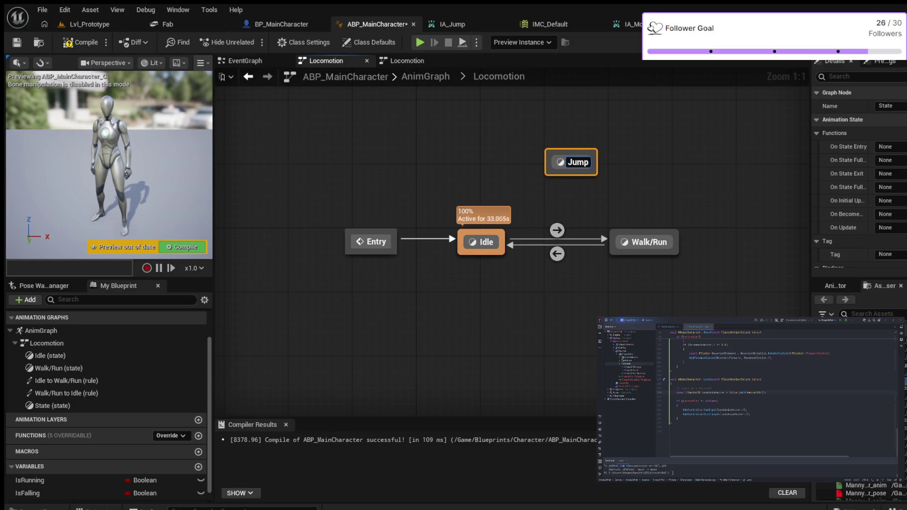
key("Return")
key("Escape")
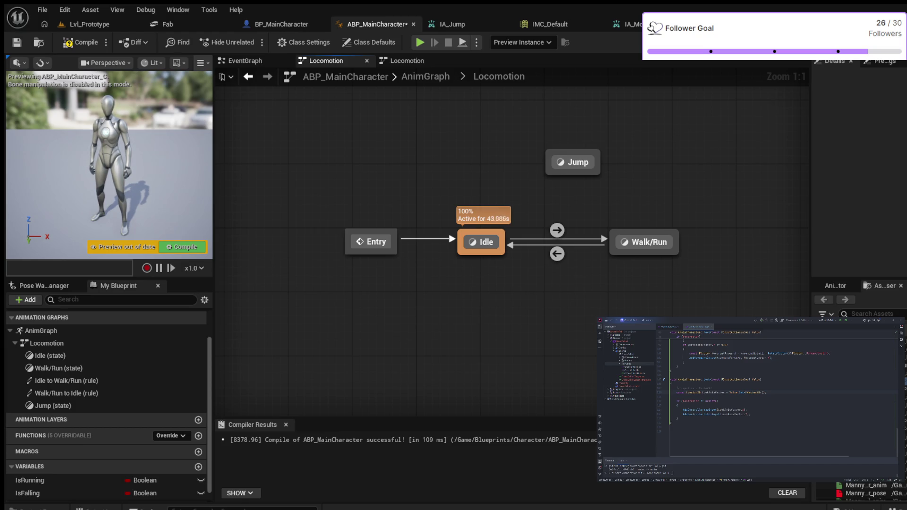
Reposition Idle and draw a transition from Idle to Jump, then select it.
mouse_move(486, 242)
left_mouse_down()
mouse_move(503, 225)
mouse_move(495, 233)
left_mouse_up()
left_click(500, 217)
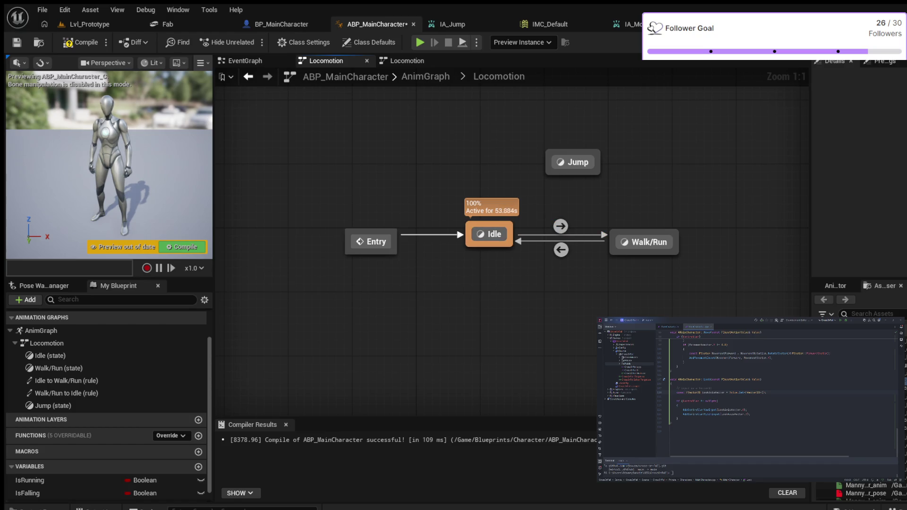
mouse_move(509, 222)
left_mouse_down()
mouse_move(532, 206)
mouse_move(544, 173)
left_mouse_up()
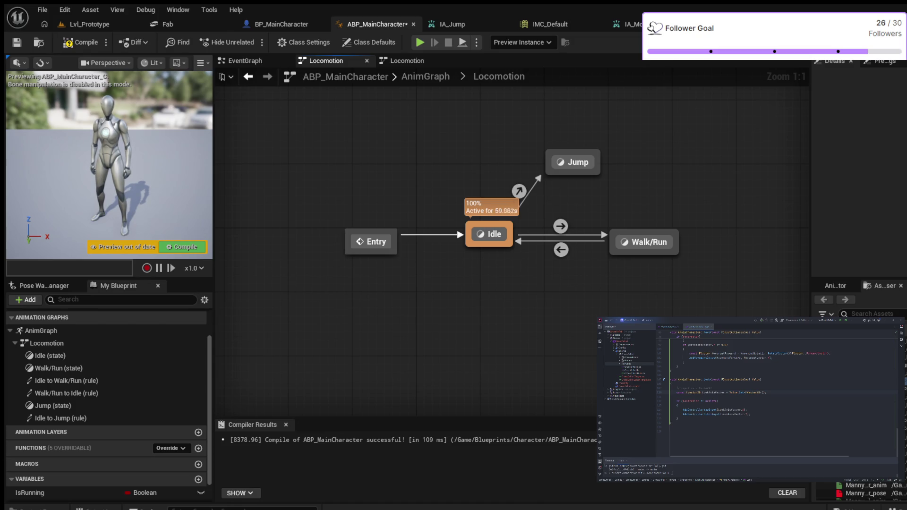
left_click(519, 191)
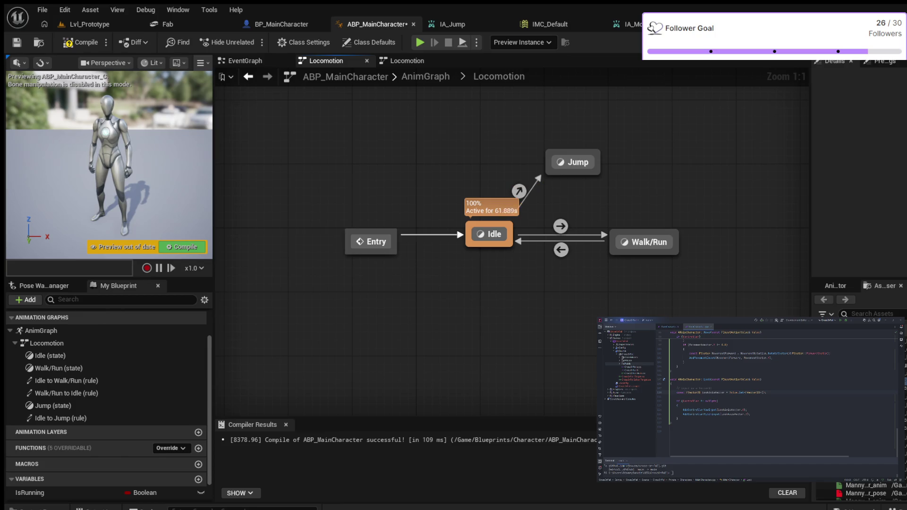
left_click(518, 191)
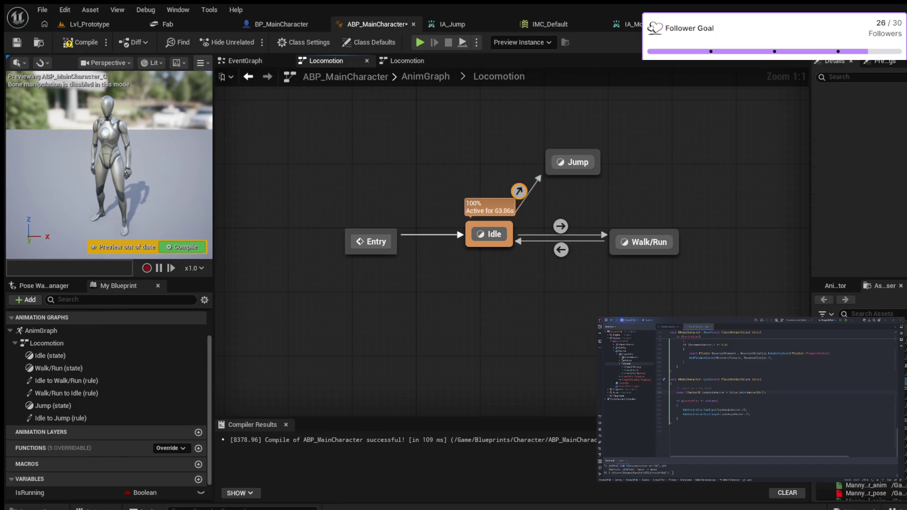
In the Idle to Jump rule, feed Is Falling through NOT into Can Enter Transition, then compile.
double_click(519, 191)
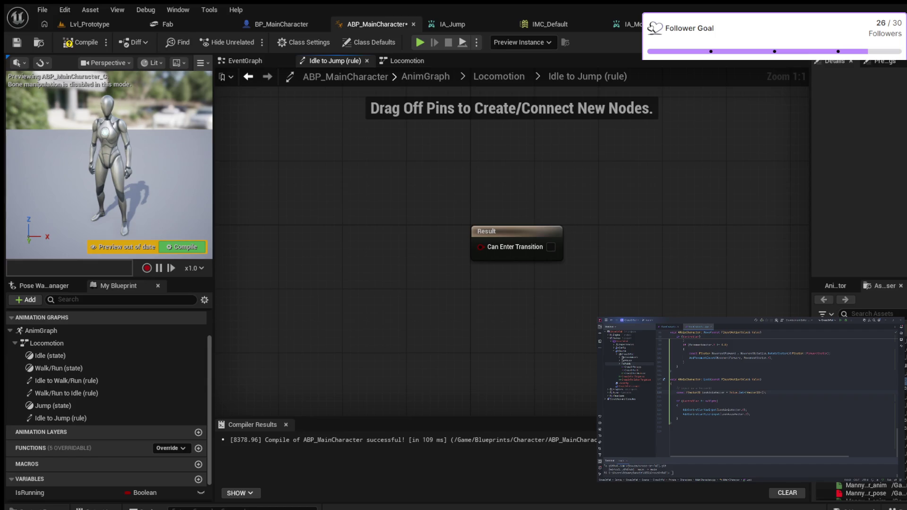
scroll(104, 392, "down", 1)
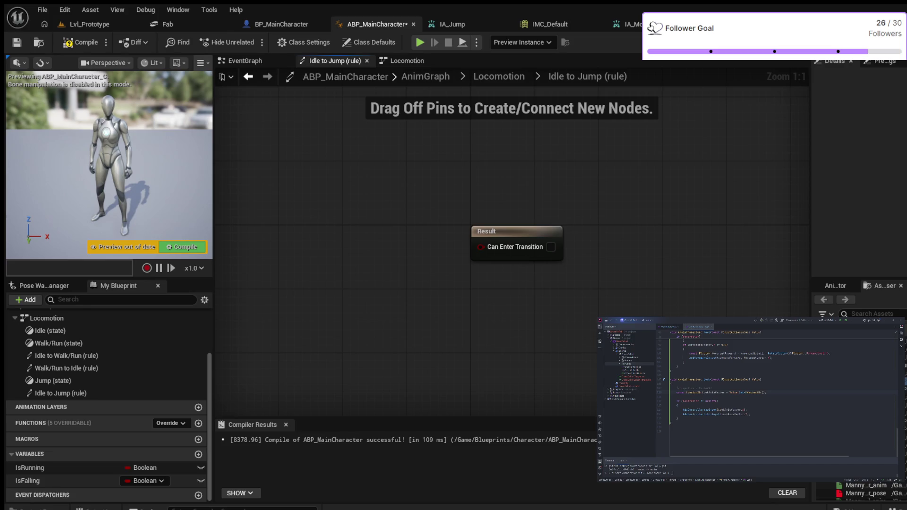
mouse_move(29, 481)
left_mouse_down()
mouse_move(166, 359)
mouse_move(327, 243)
left_mouse_up()
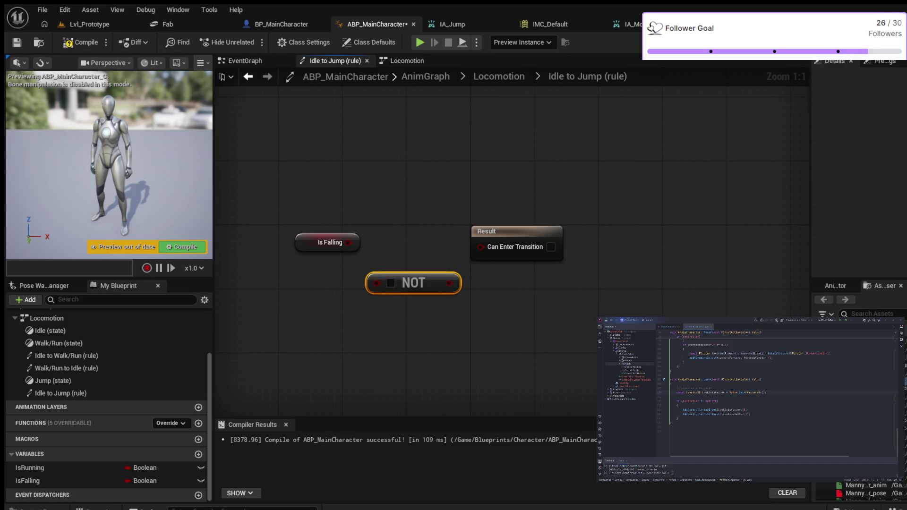
left_click_drag(328, 242, 295, 275)
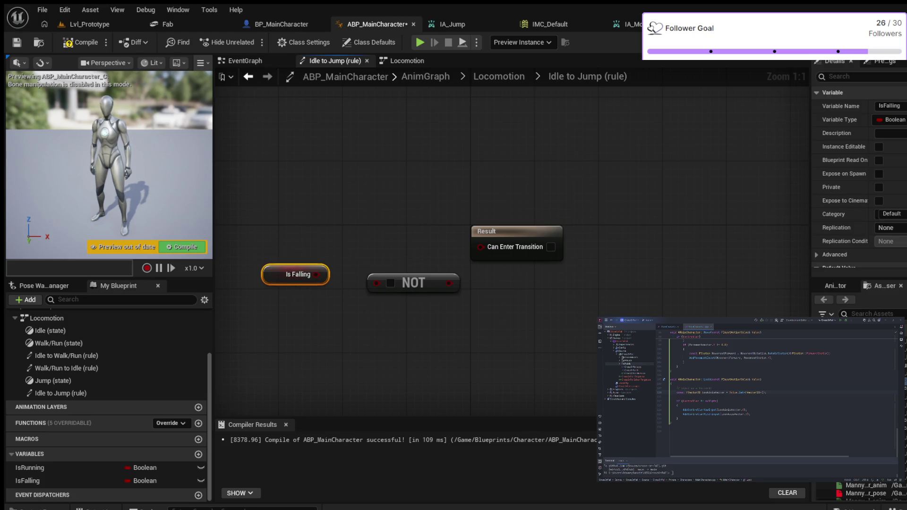
mouse_move(413, 282)
left_mouse_down()
mouse_move(384, 243)
mouse_move(389, 235)
mouse_move(480, 246)
left_mouse_up()
left_click_drag(316, 274, 352, 235)
left_click(80, 42)
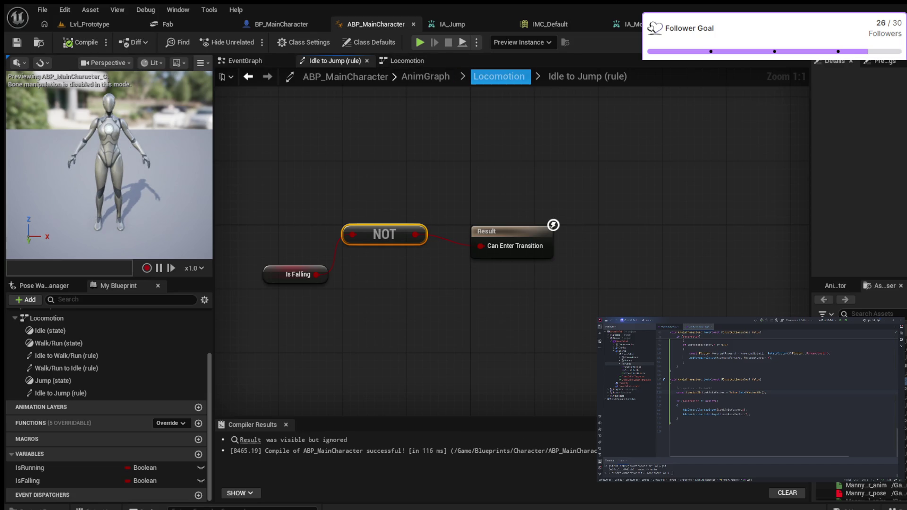
left_click(498, 76)
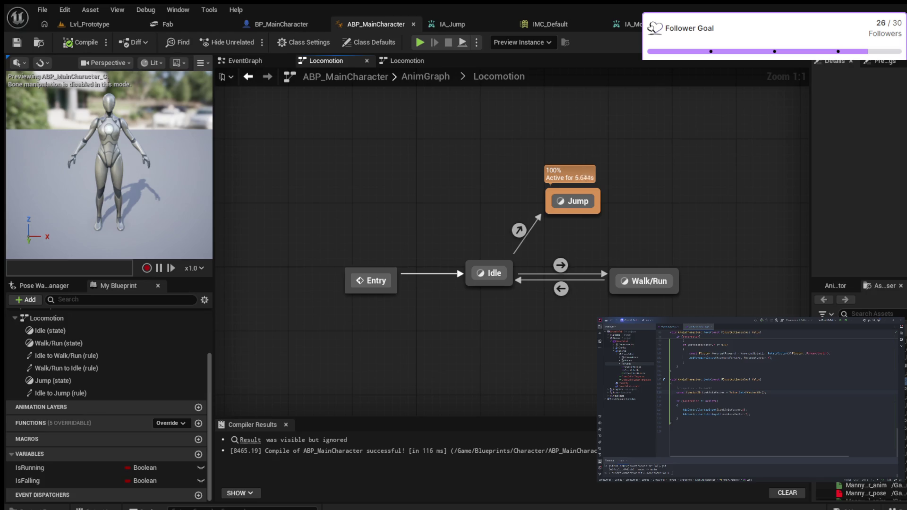
Wire the MM_Jump animation to the Jump state's output pose, compile, and return to Locomotion.
double_click(573, 201)
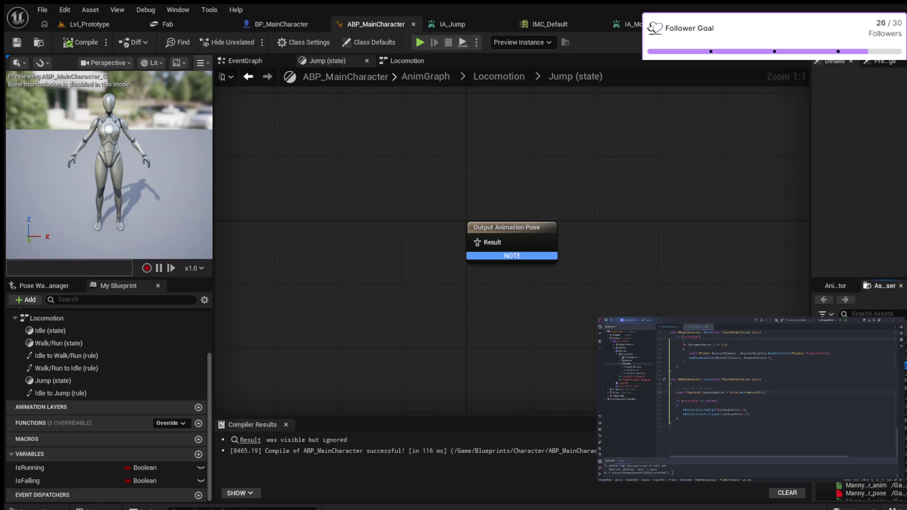
left_click_drag(859, 472, 283, 215)
left_click_drag(340, 242, 477, 242)
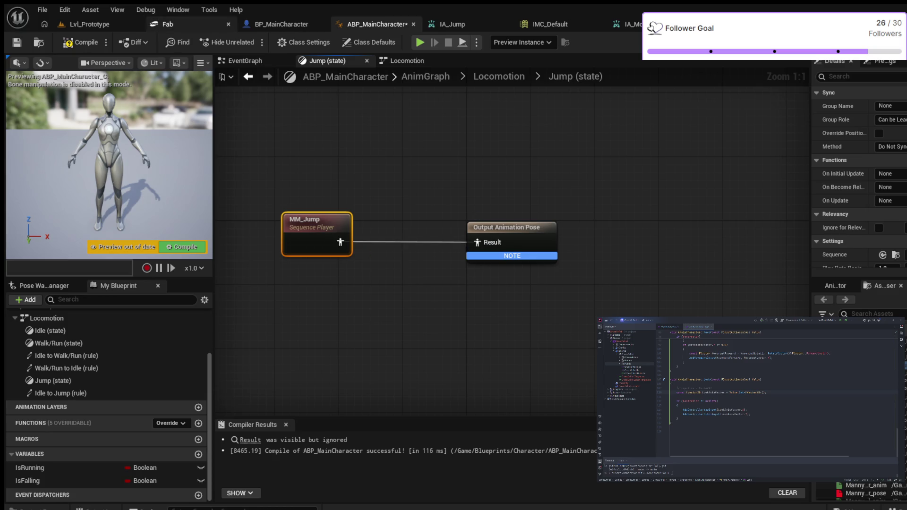
left_click(81, 42)
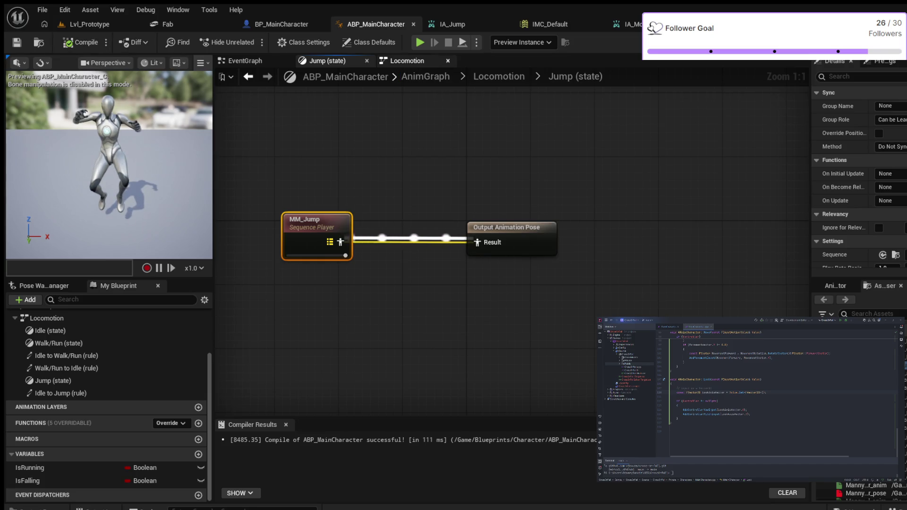
left_click(499, 76)
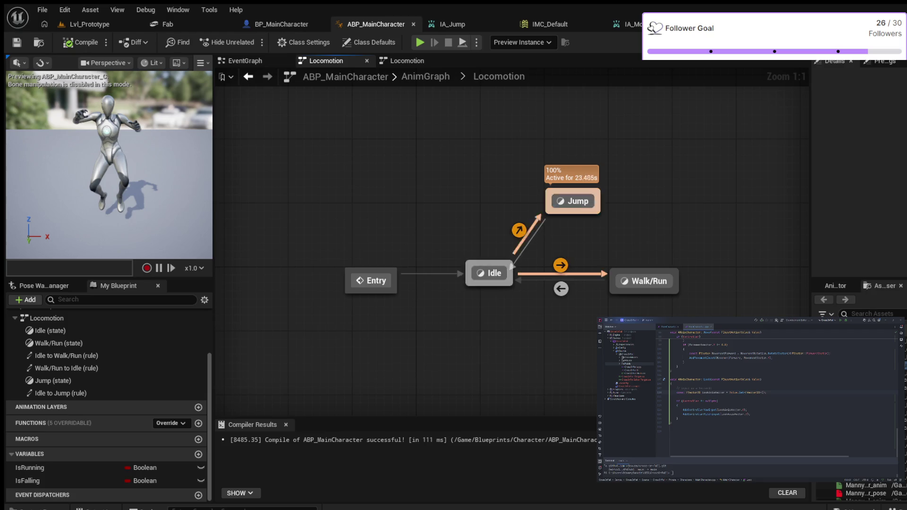
Add a Jump to Idle transition whose Can Enter Transition rule is fed by IsFalling.
left_click_drag(550, 213, 490, 273)
left_click(538, 244)
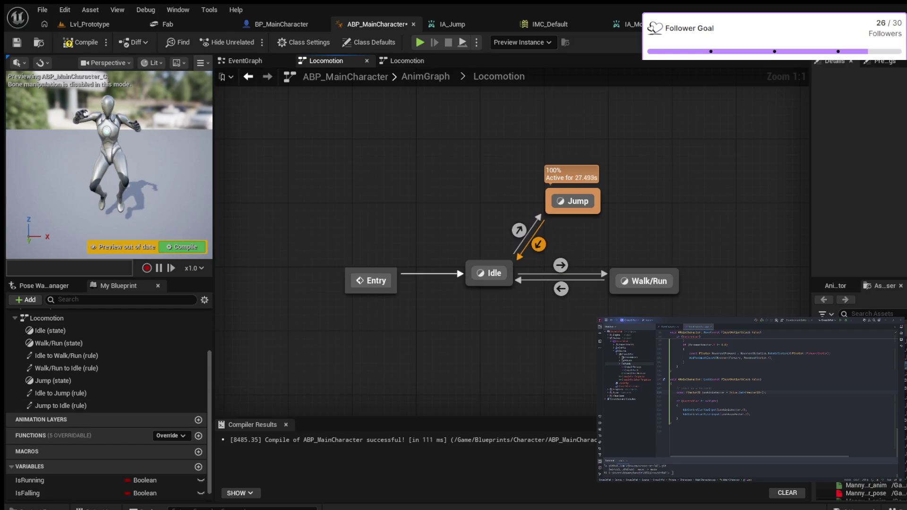
double_click(538, 244)
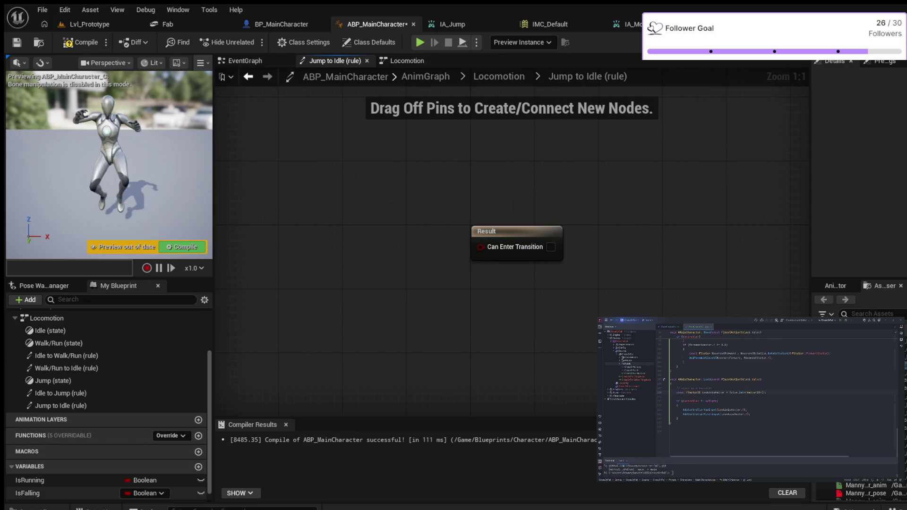
left_click(27, 493)
mouse_move(28, 493)
left_mouse_down()
mouse_move(359, 250)
mouse_move(480, 247)
left_mouse_up()
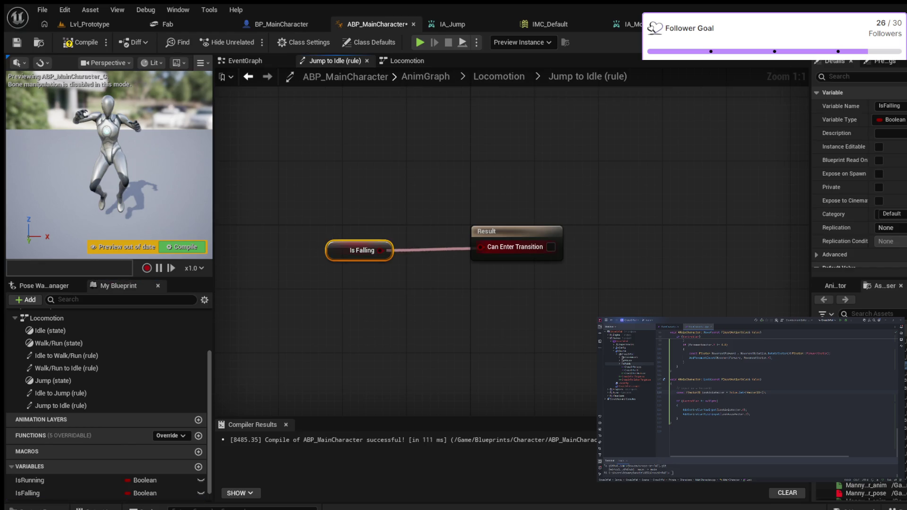
Compile, run and stop a quick simulation, then go back to the Locomotion state machine.
left_click(81, 42)
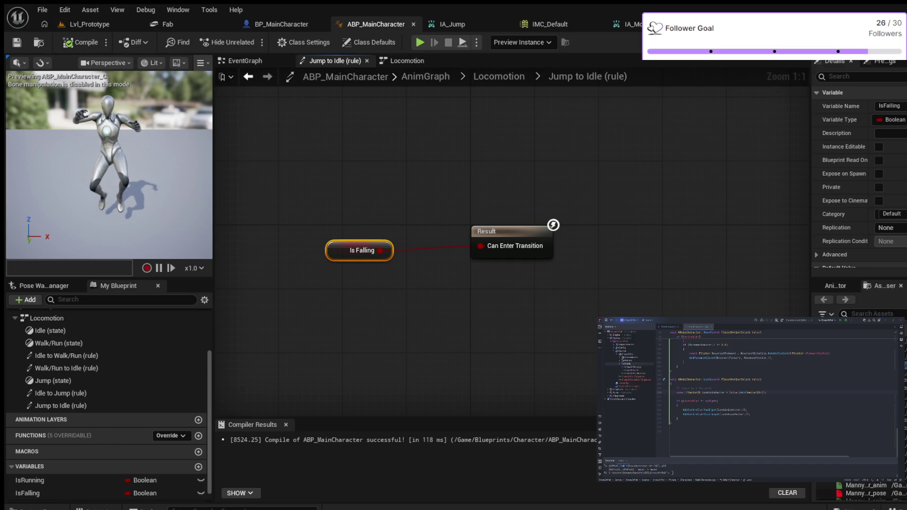
left_click(419, 42)
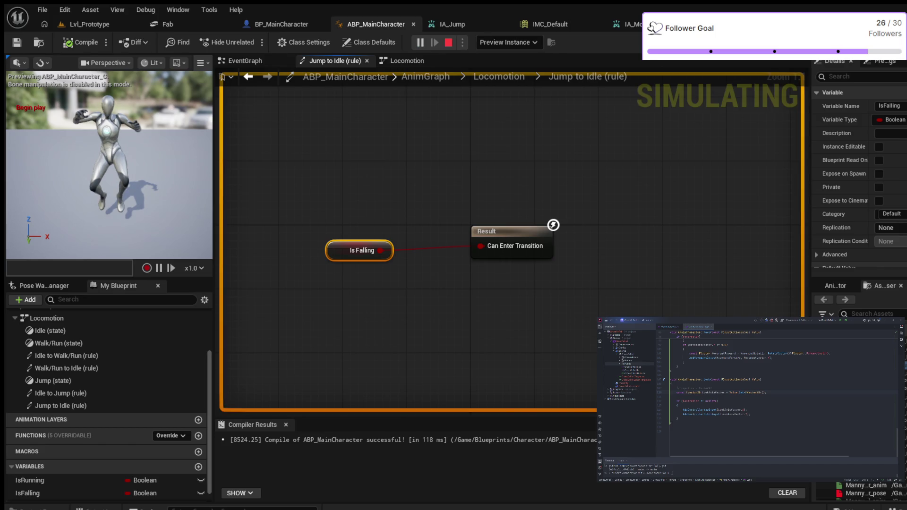
key("Escape")
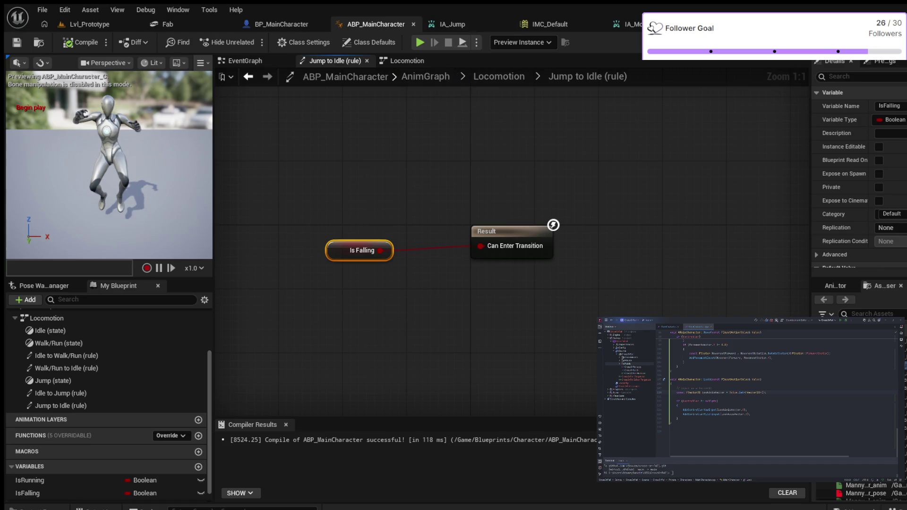
left_click(499, 76)
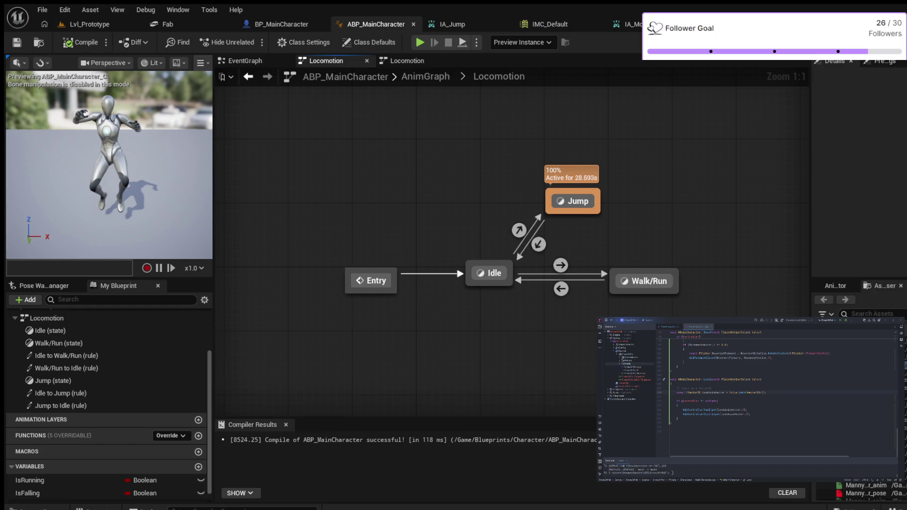
Delete the existing Jump to Idle transition and recompile.
left_click(539, 245)
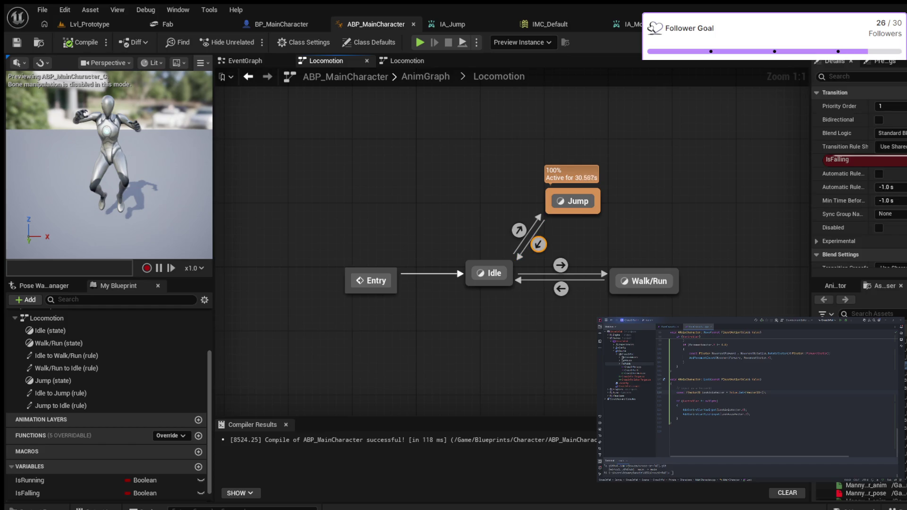
key("Delete")
left_click(80, 42)
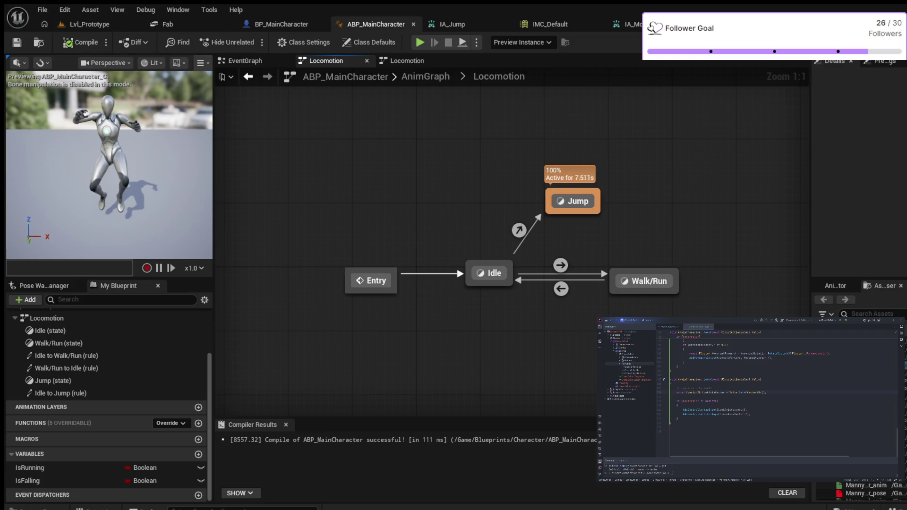
Draw a new Jump to Idle transition, compile with Automatic Rule on, then turn it off and open its rule.
mouse_move(565, 212)
left_mouse_down()
mouse_move(525, 257)
mouse_move(494, 273)
left_mouse_up()
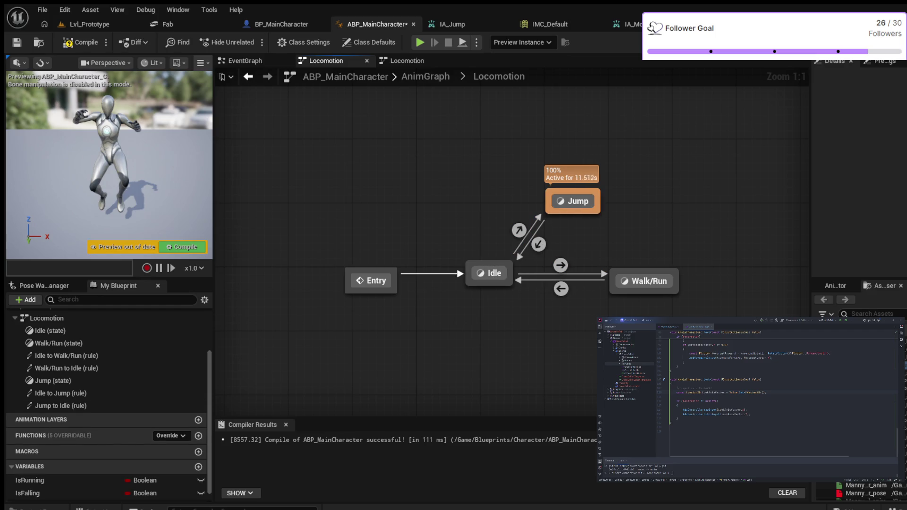
left_click(538, 244)
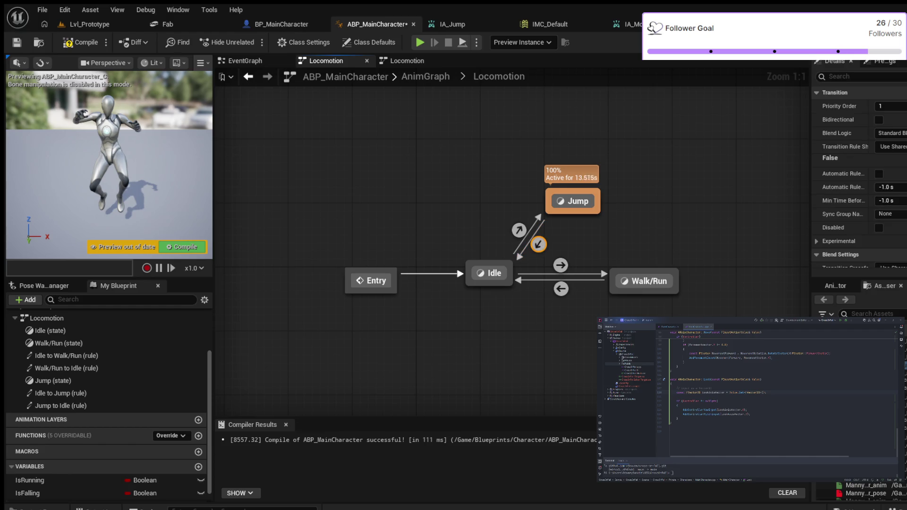
left_click(878, 173)
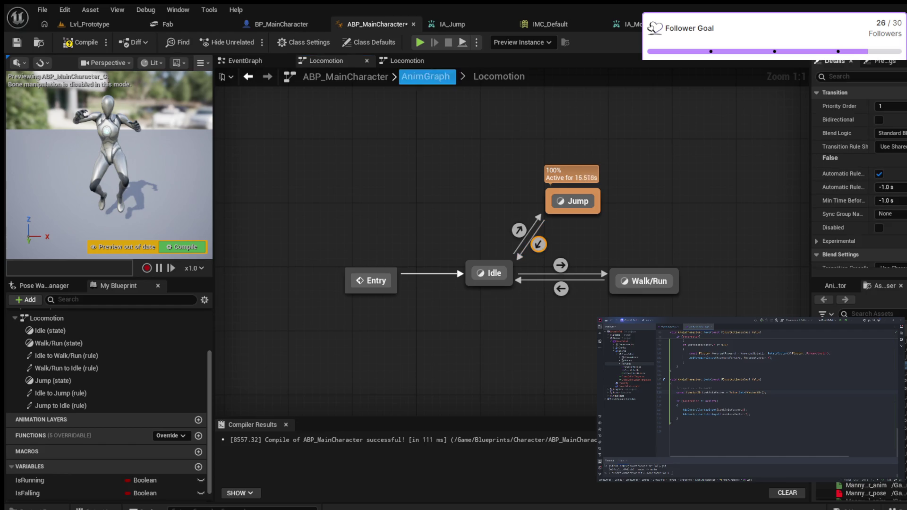
left_click(80, 42)
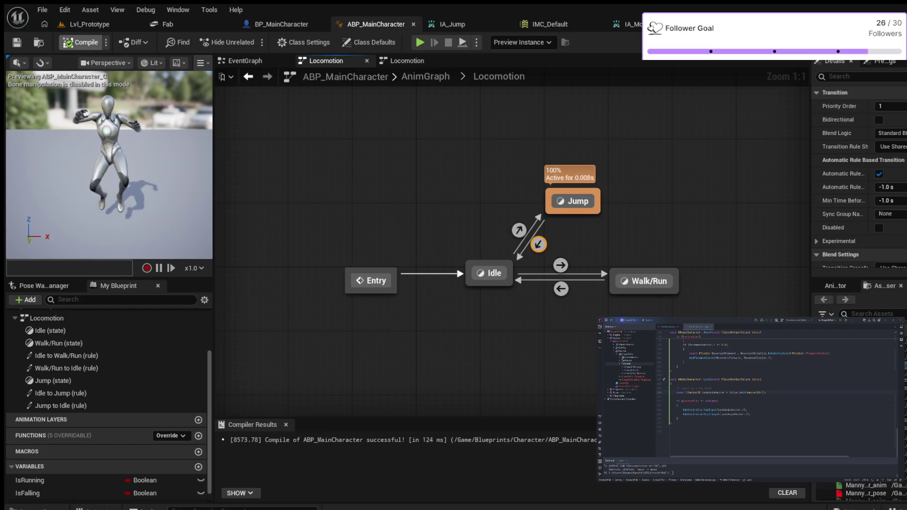
left_click(878, 173)
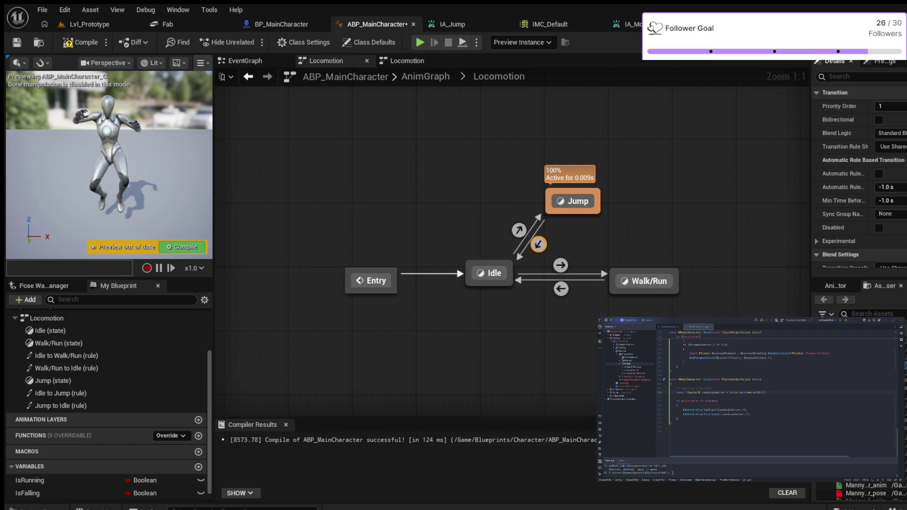
double_click(538, 244)
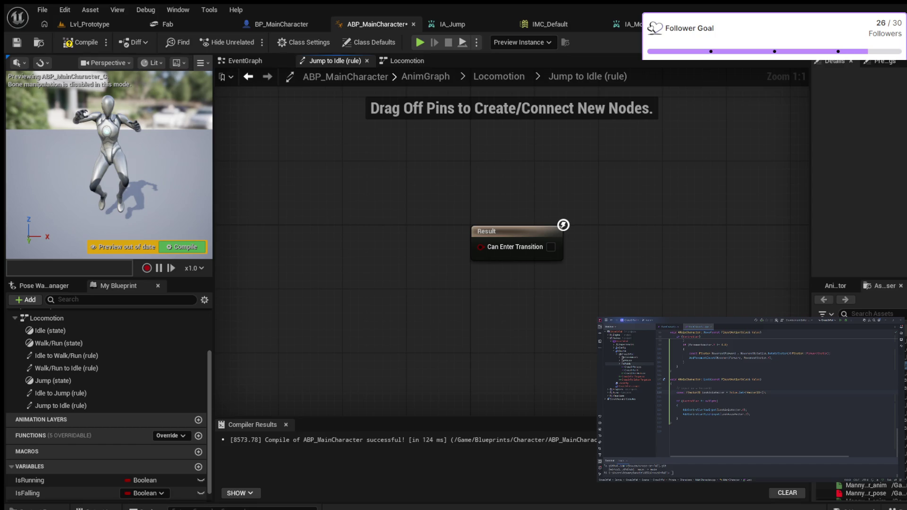
Wire an IsFalling getter into Can Enter Transition, compile with F7, and return to Locomotion.
mouse_move(27, 492)
left_mouse_down()
mouse_move(71, 472)
mouse_move(351, 234)
mouse_move(481, 246)
left_mouse_up()
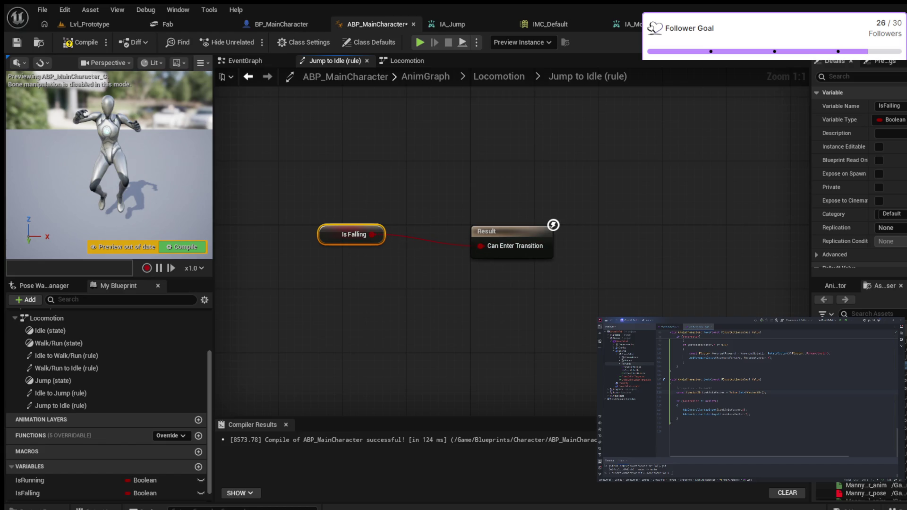
key("F7")
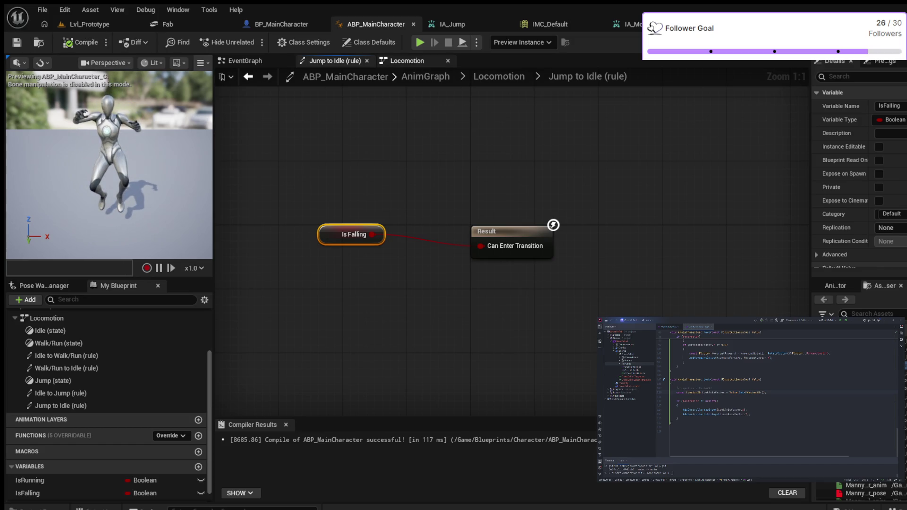
left_click(499, 76)
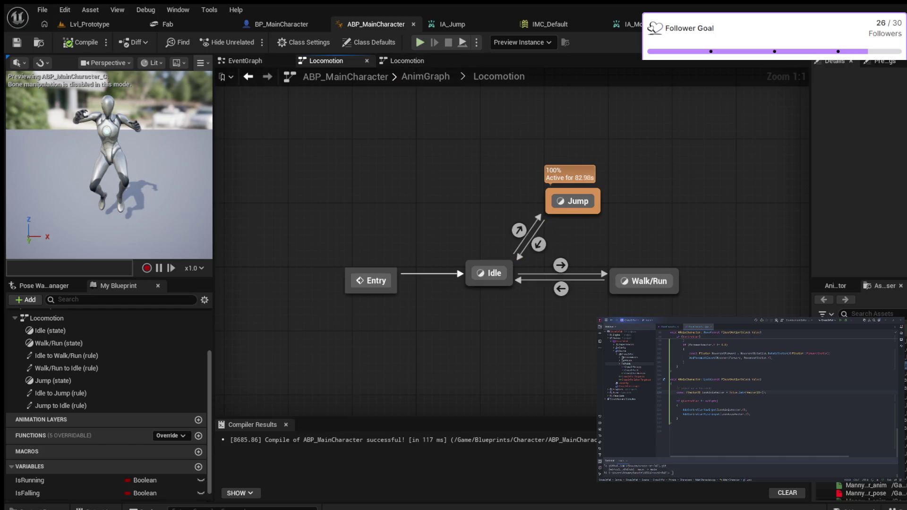
Run and stop a test simulation, then delete the Idle to Jump transition.
left_click(419, 42)
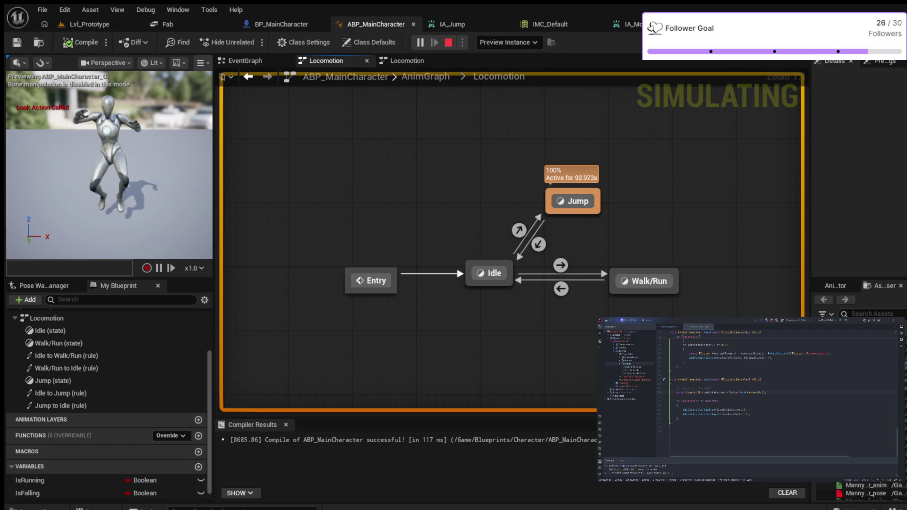
key("Escape")
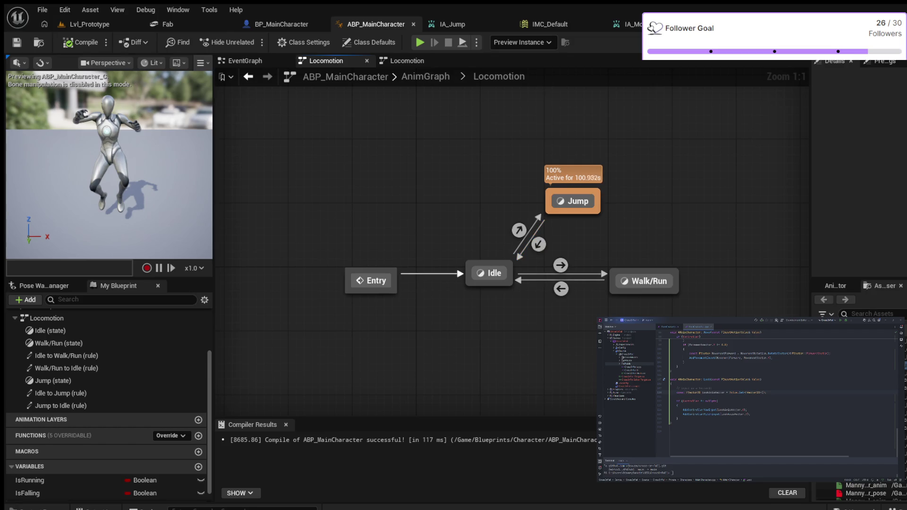
left_click(519, 230)
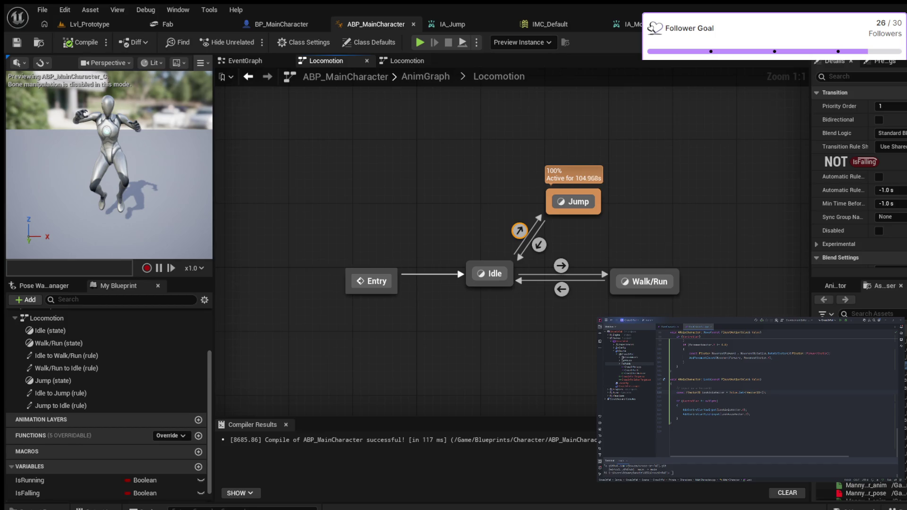
key("Delete")
key("Delete")
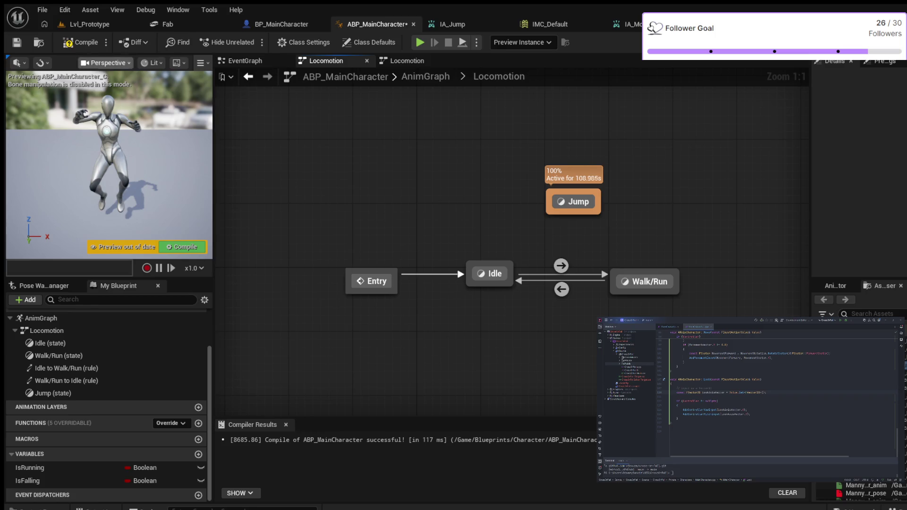
Compile so Idle becomes active, then simulate with Alt+S and stop with Esc.
left_click(80, 42)
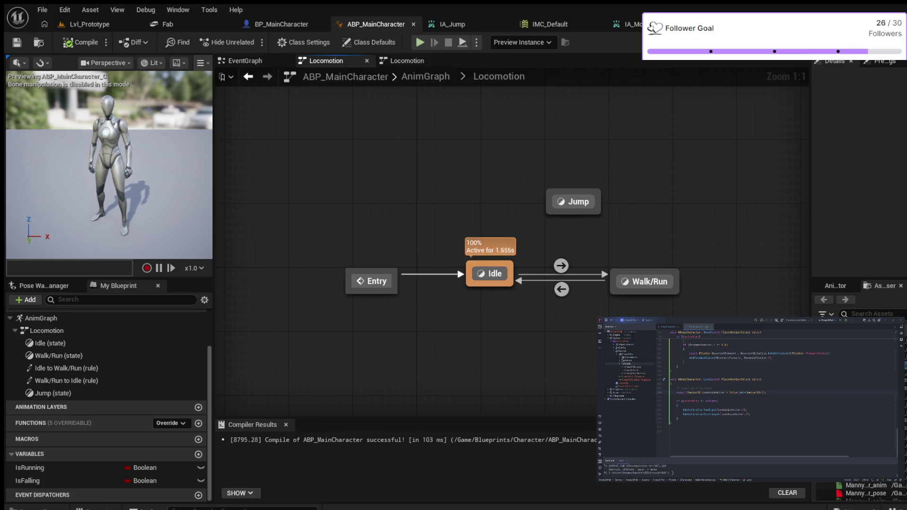
key("alt+s")
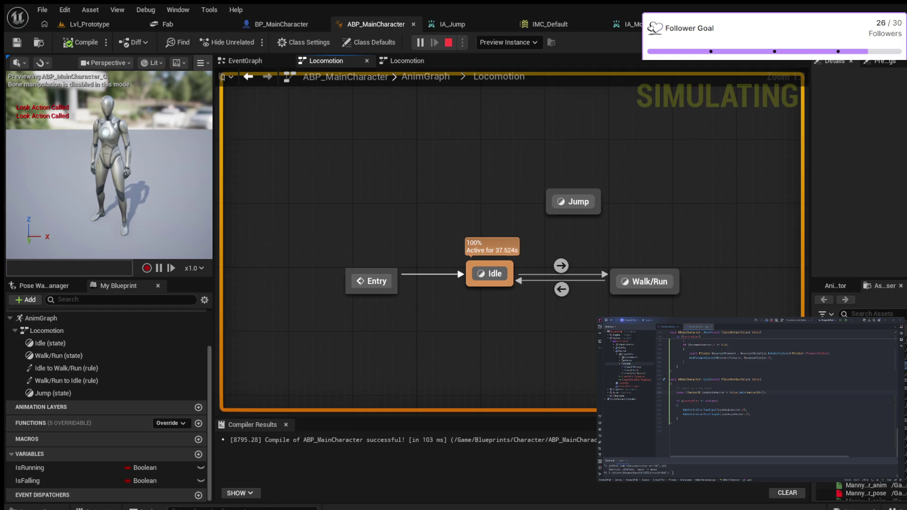
key("Escape")
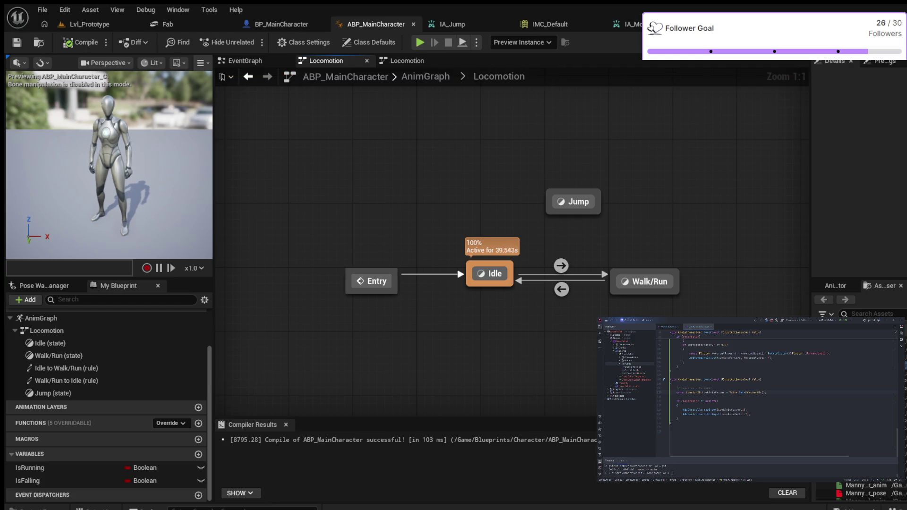